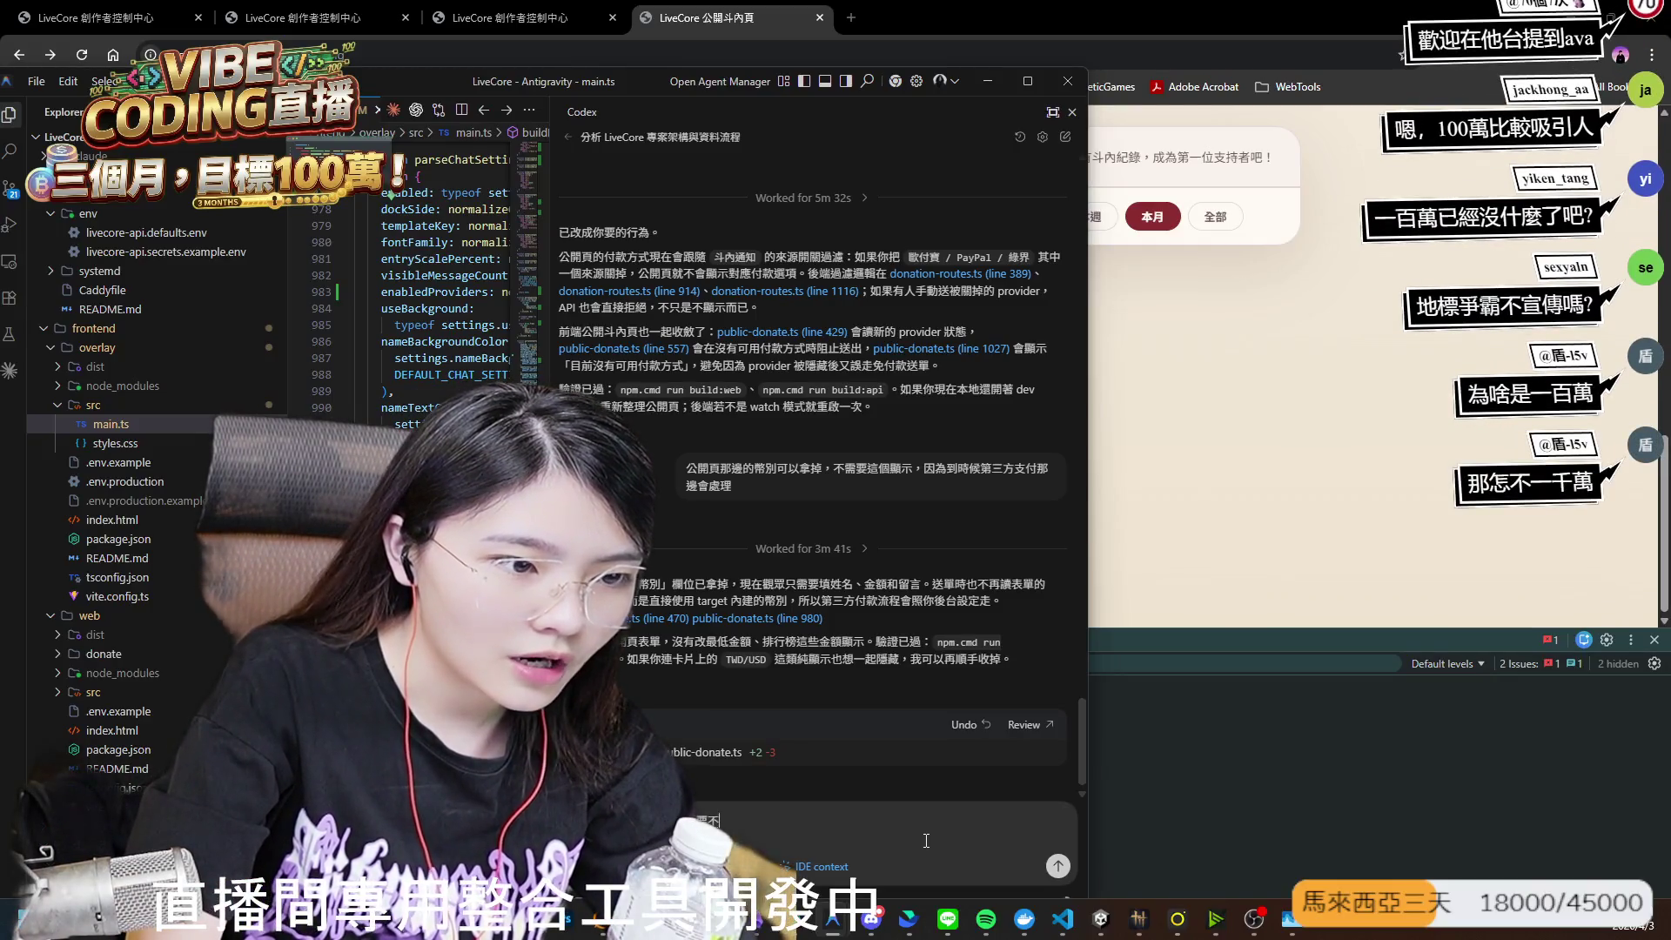
- Write the Chinese request asking the agent to deploy (部署) the app online, and send it
key(Down)
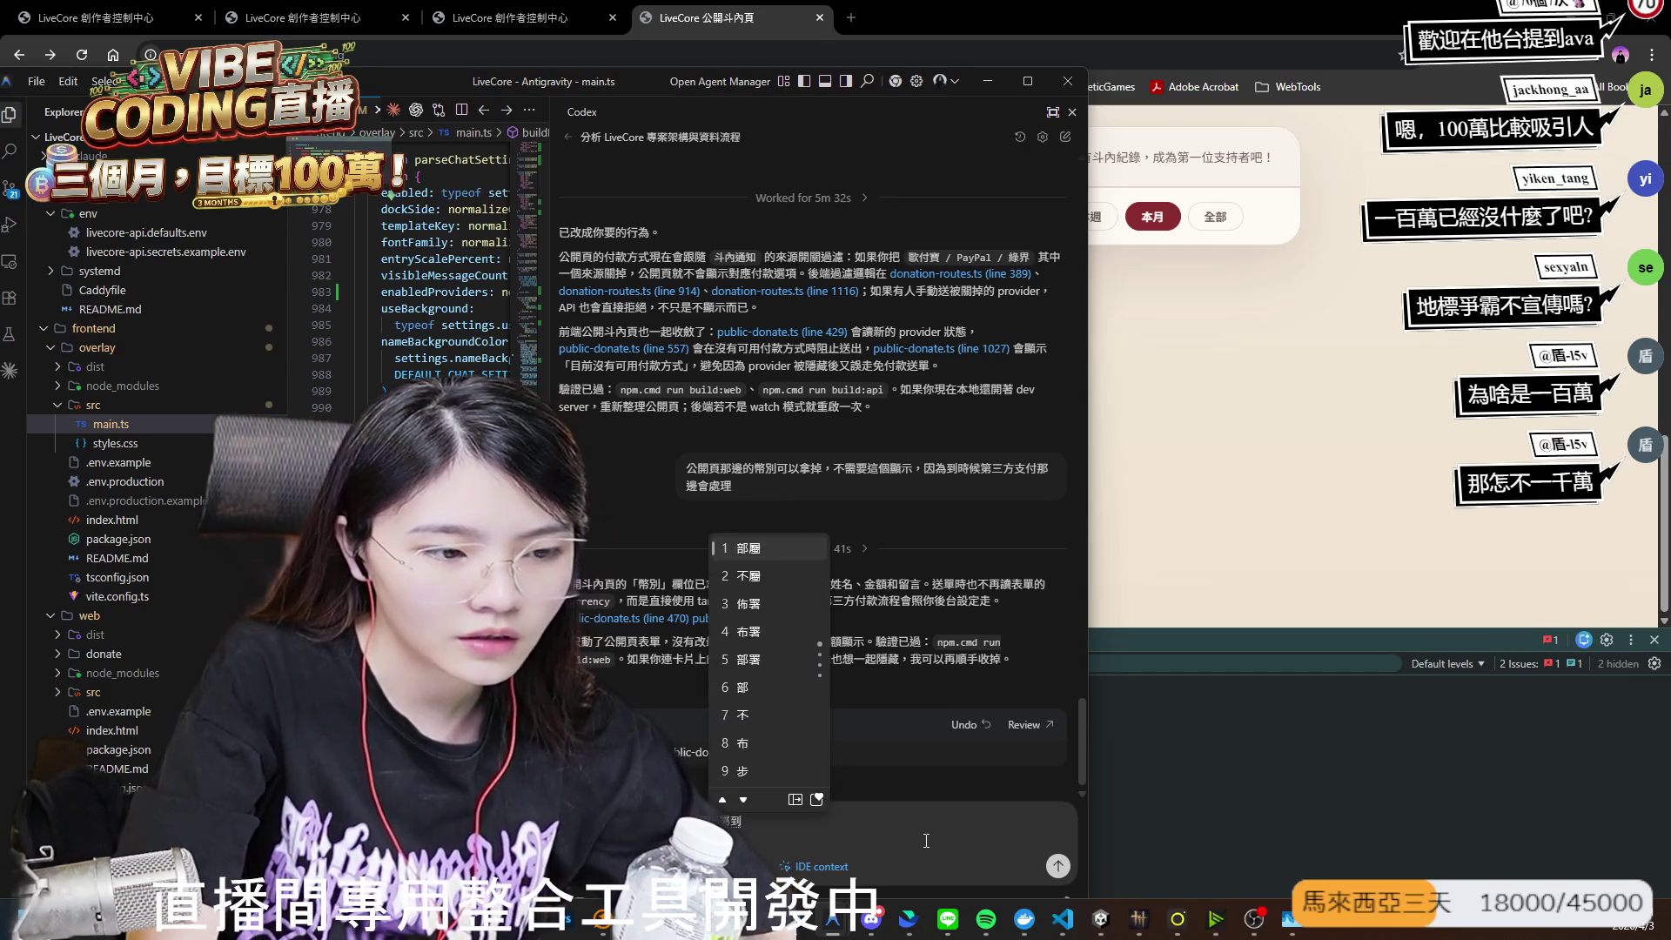
key(Down)
key(Down)
key(Down)
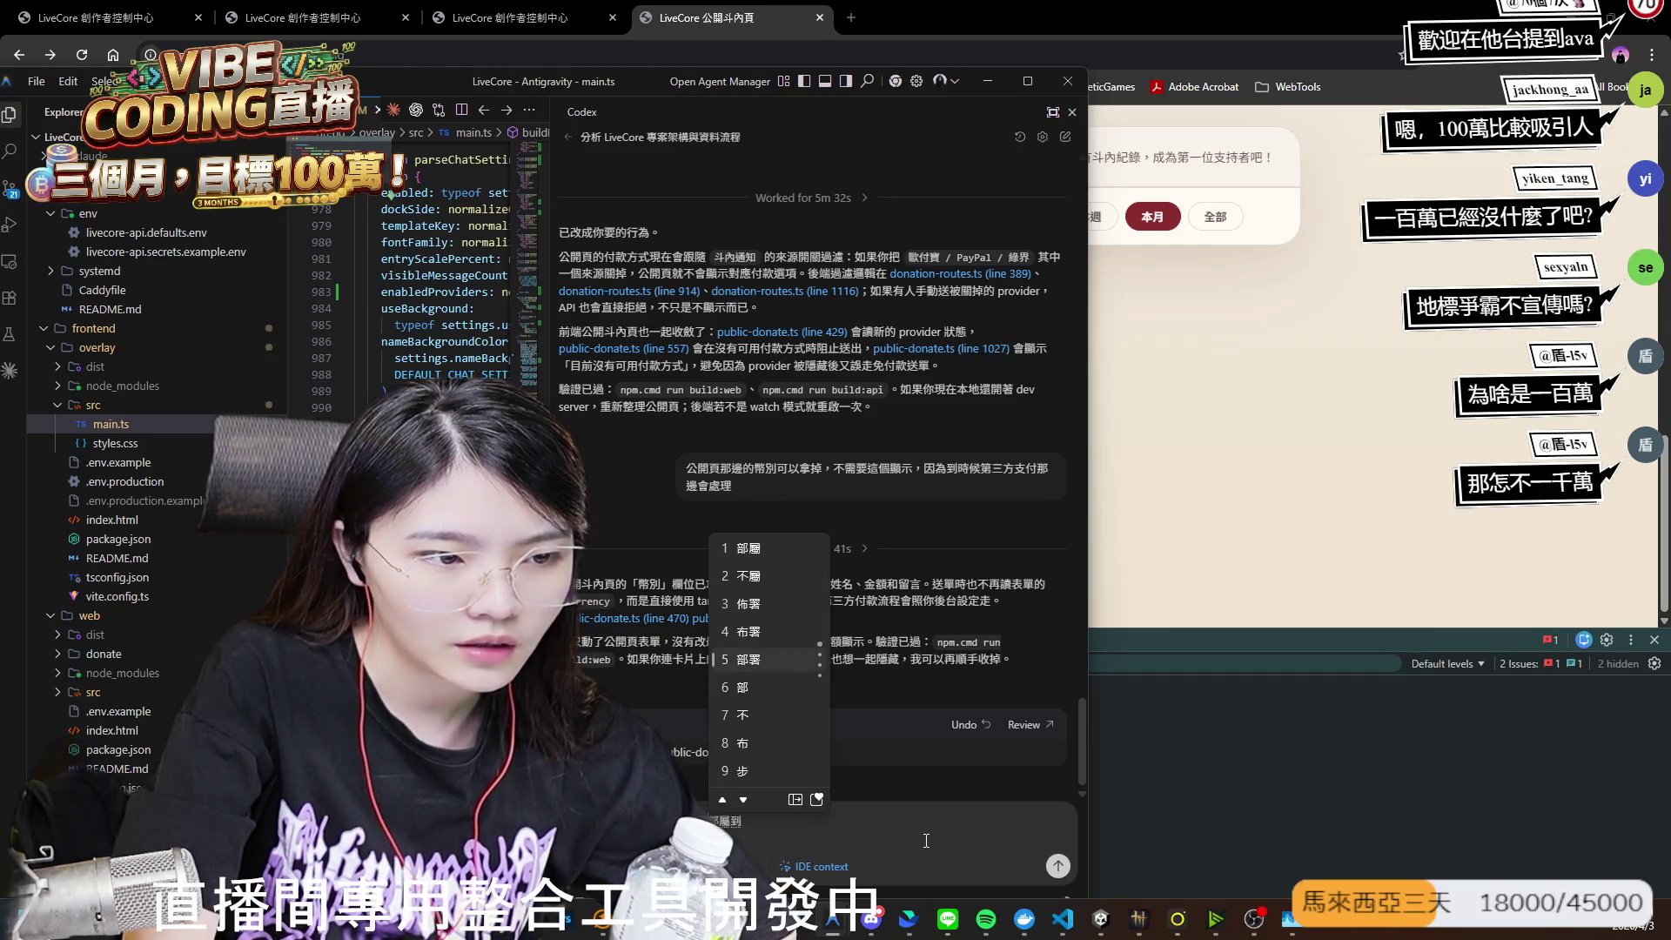
key(Return)
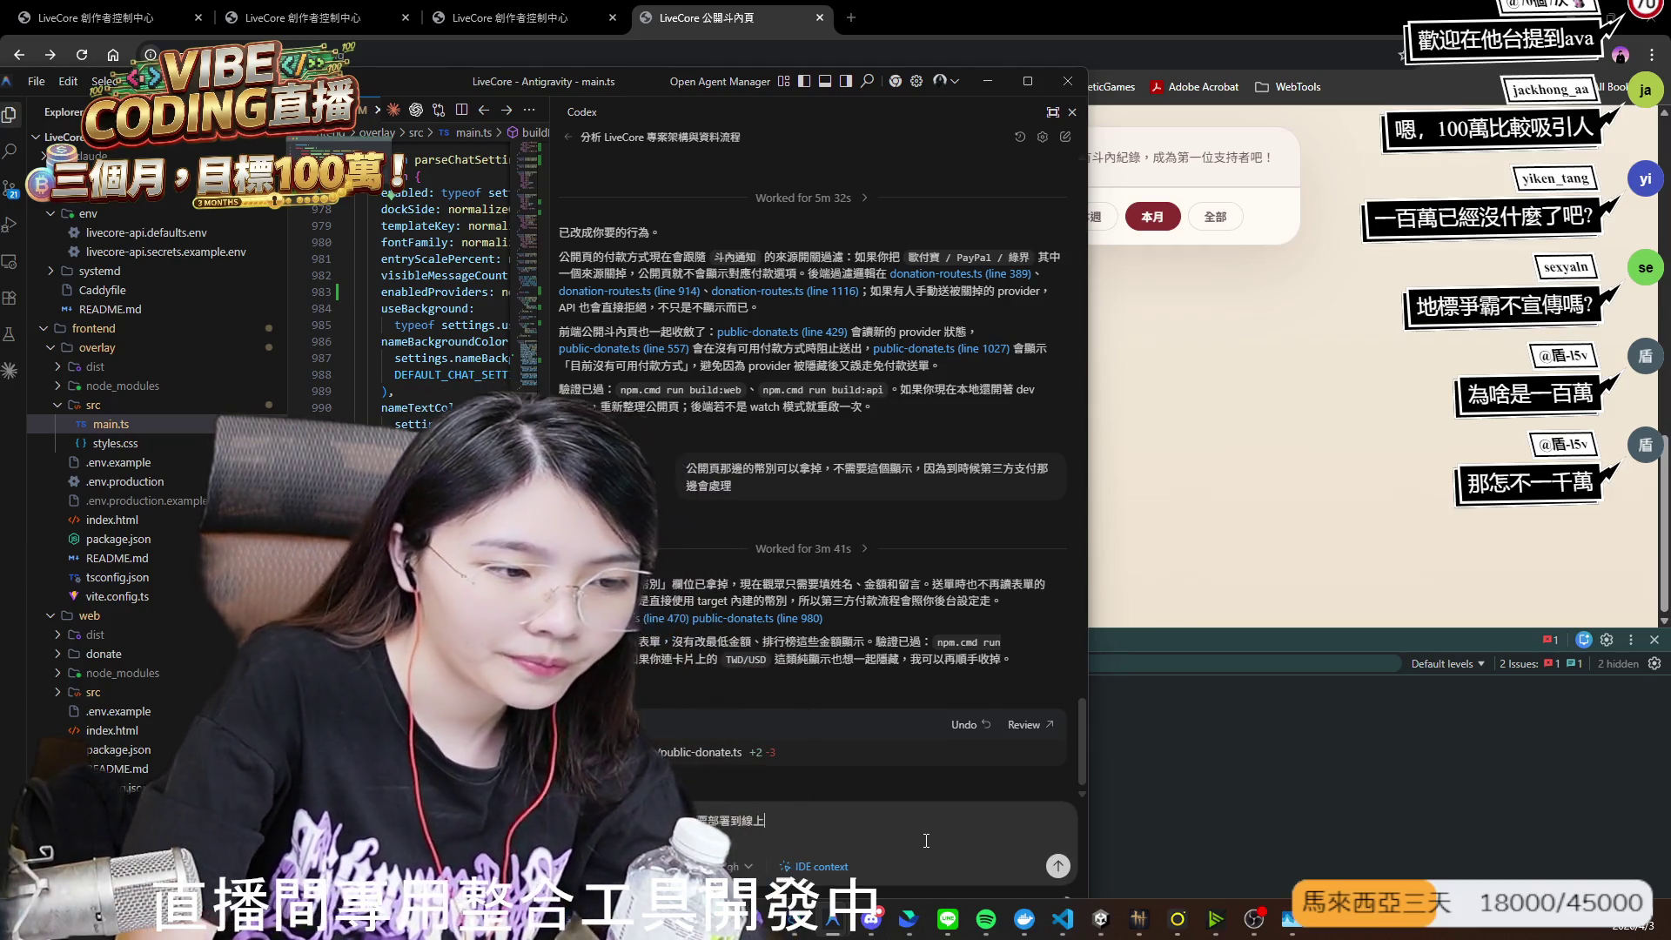
text(，你幫ㄨㄛ)
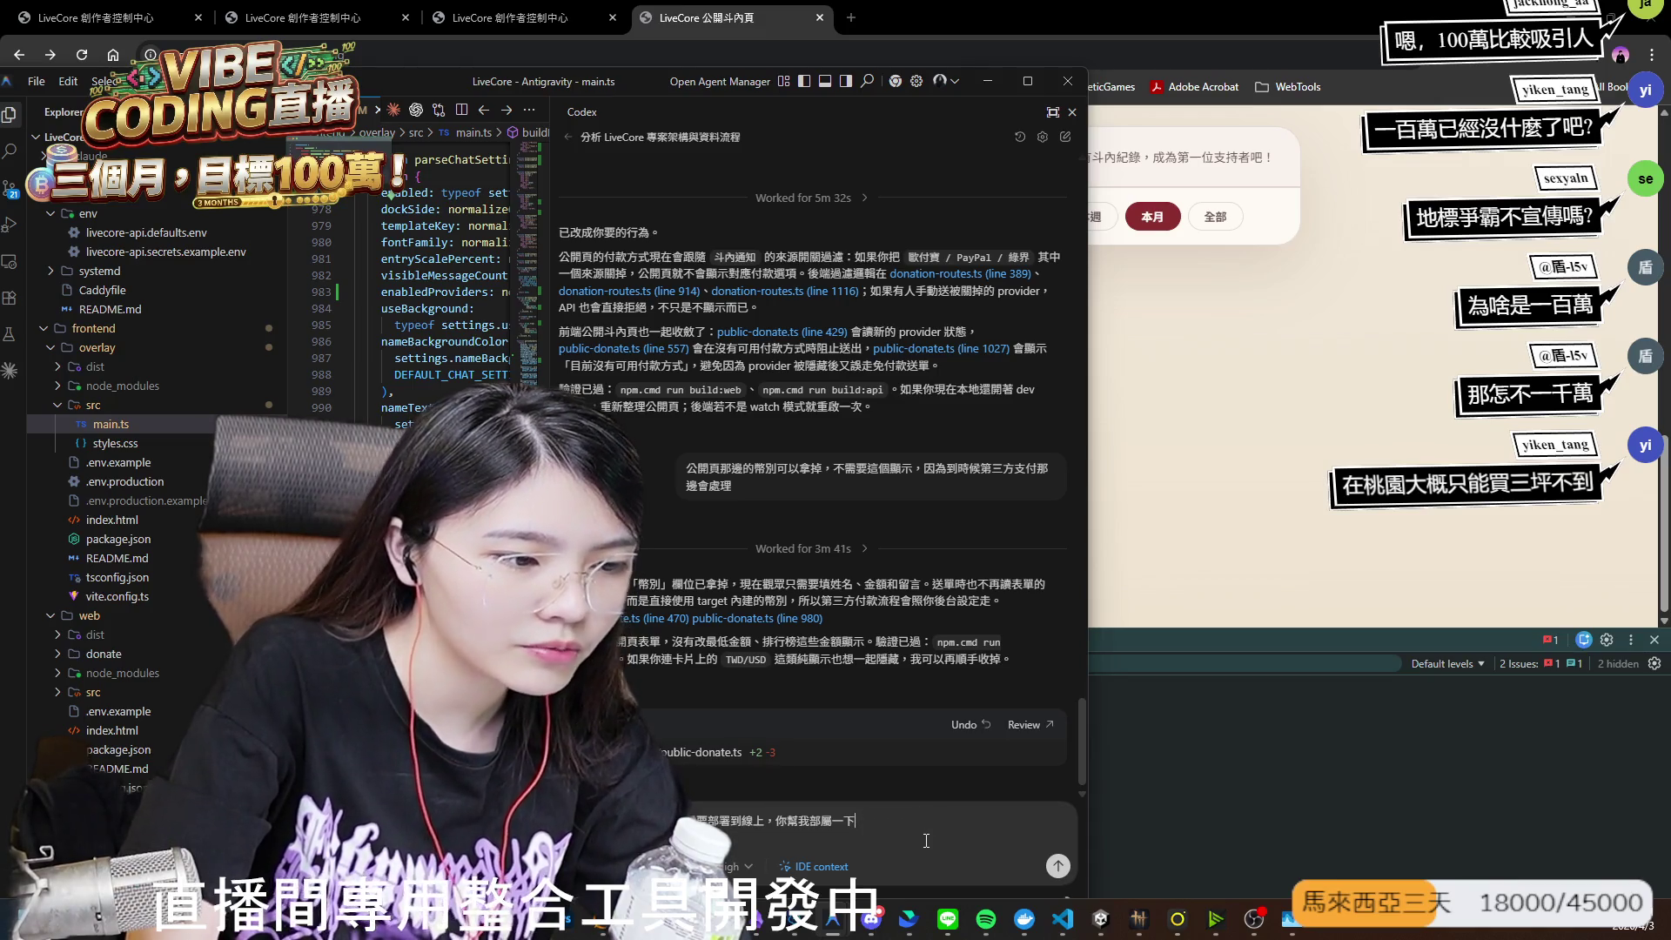
key(Return)
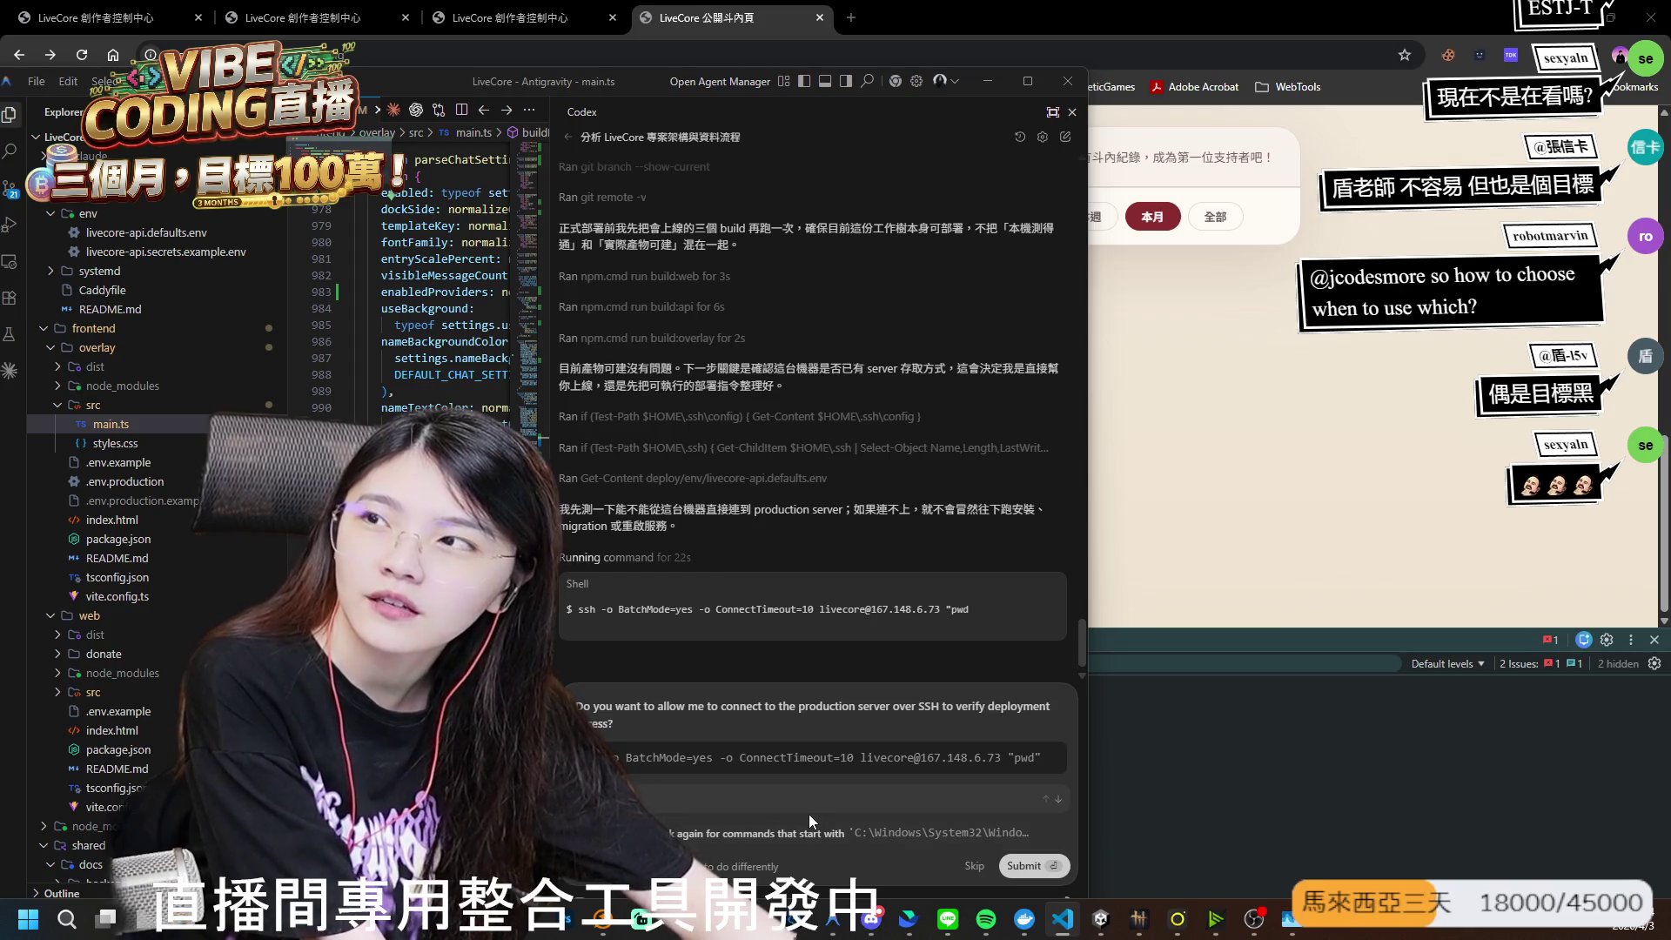
- Bring the LiveCore public donation page to the front once the SSH approval prompt appears
click(1225, 451)
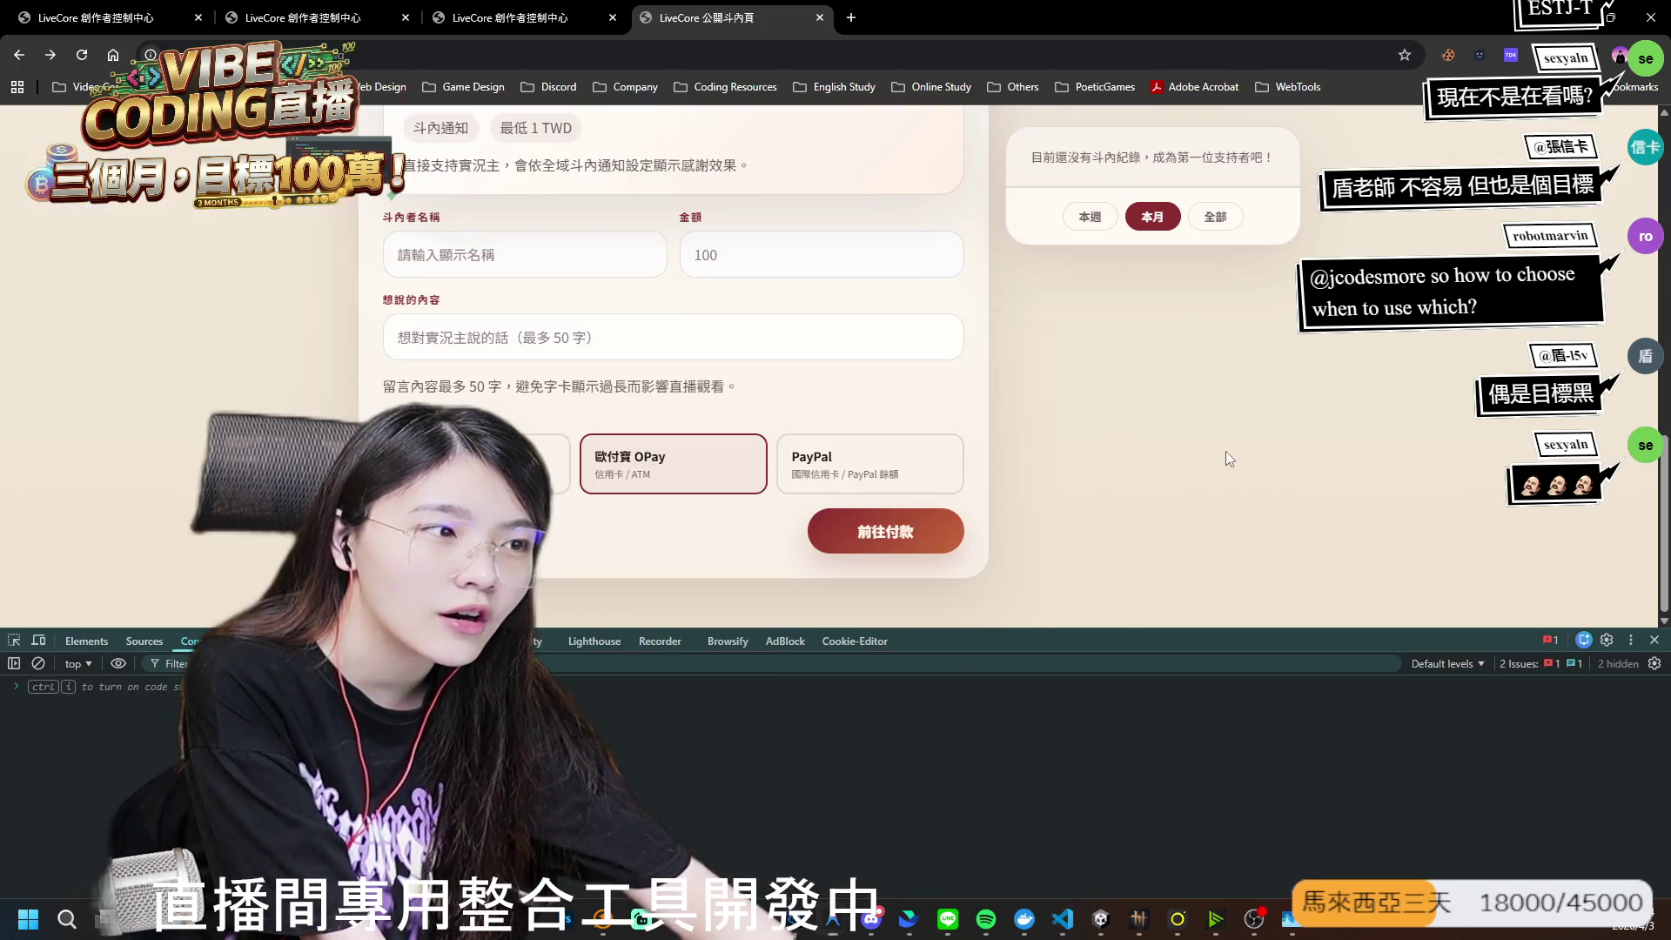
scroll(1225, 451, up, 10)
scroll(599, 397, down, 5)
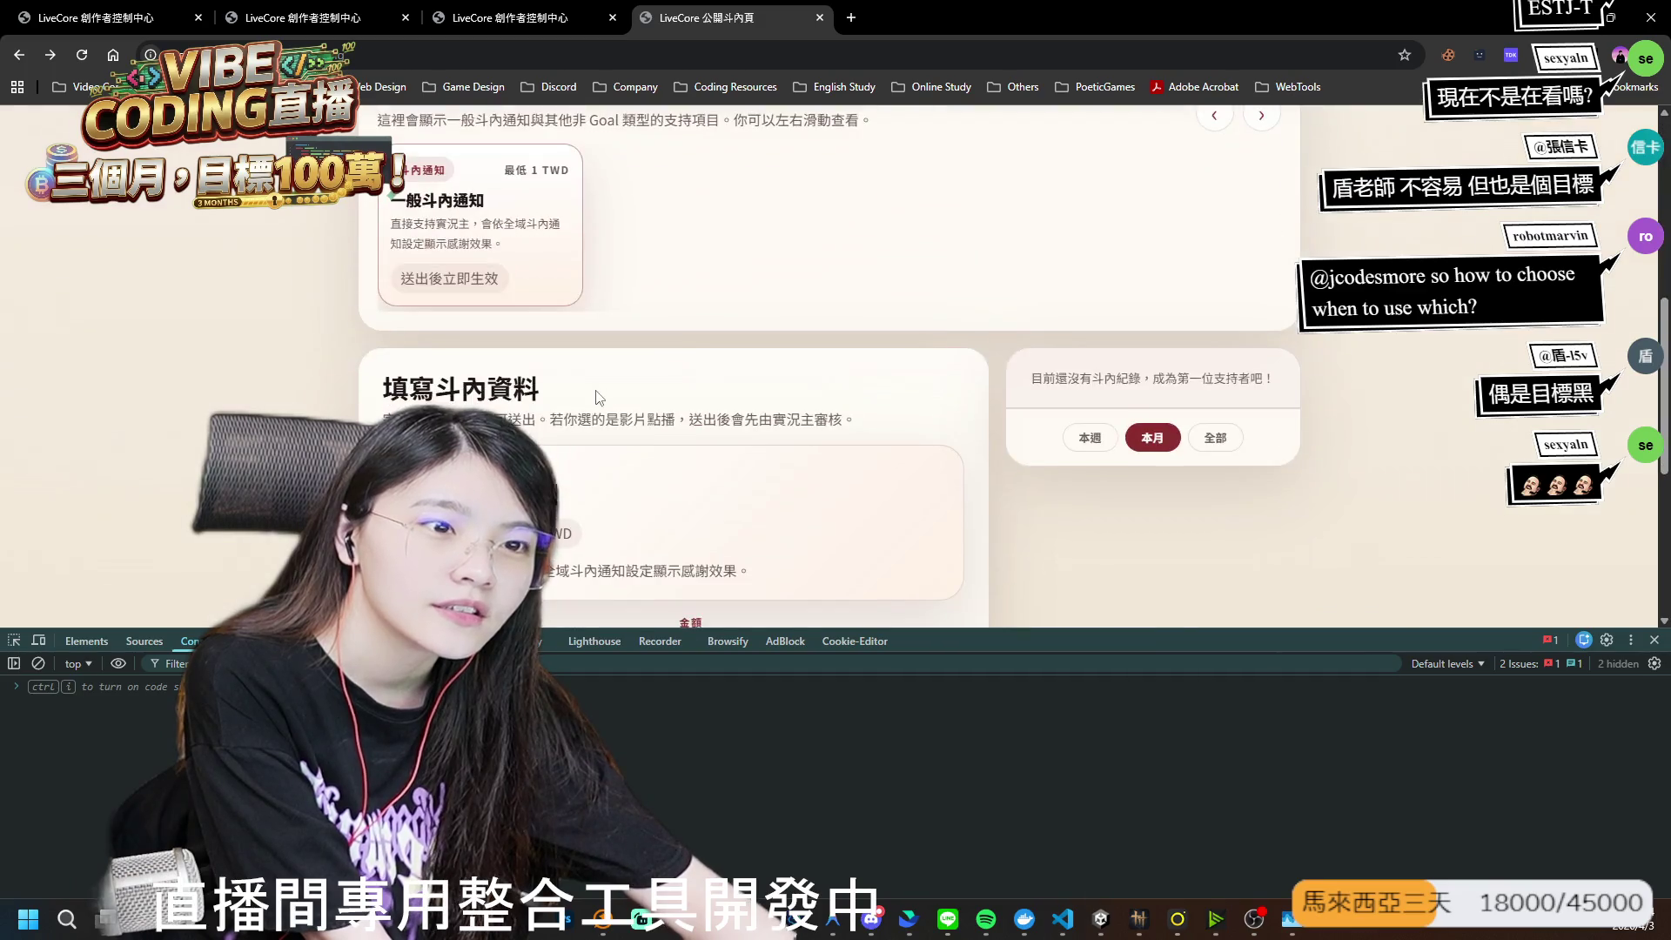
scroll(599, 397, up, 4)
scroll(598, 397, down, 1)
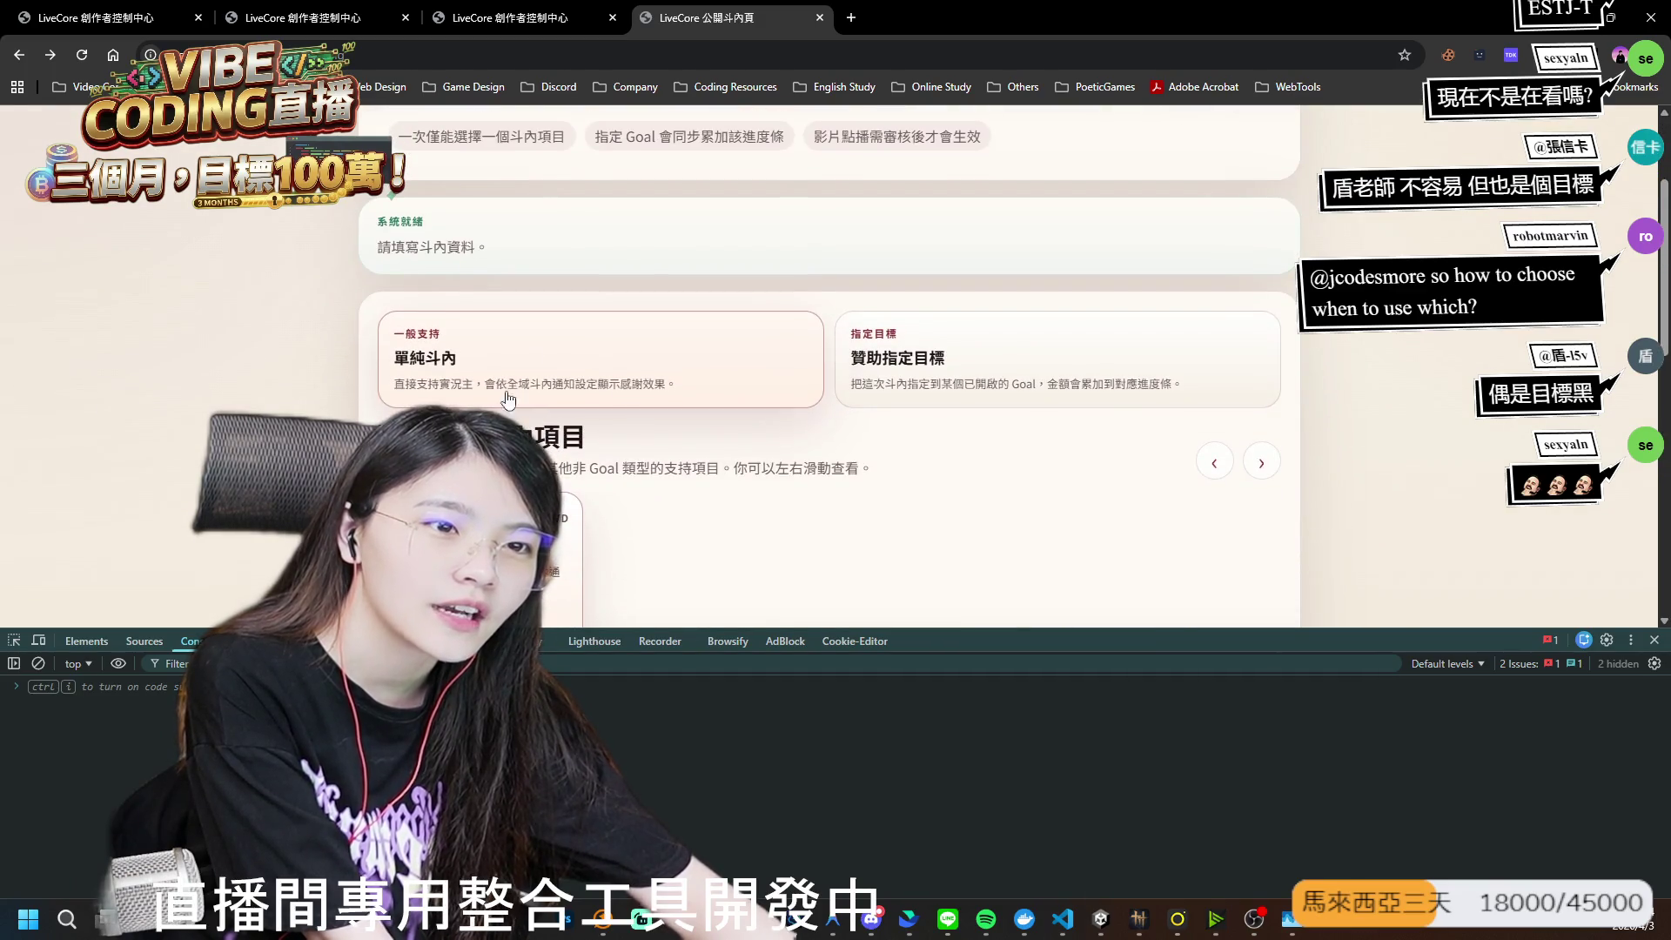
scroll(712, 520, down, 5)
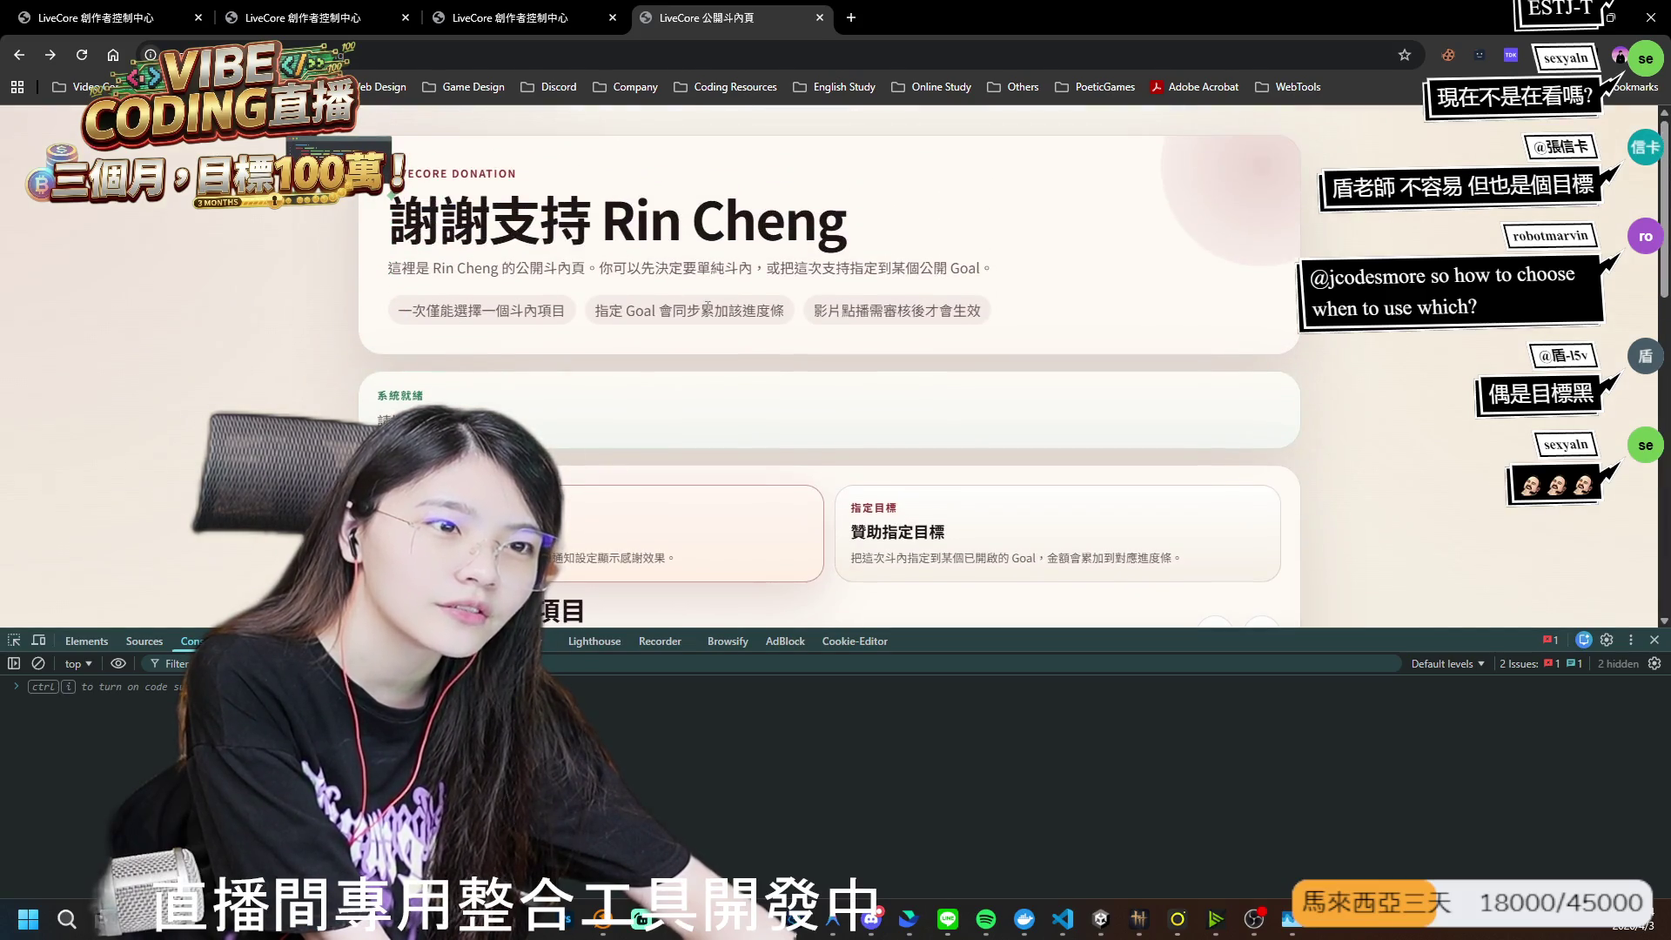
click(524, 21)
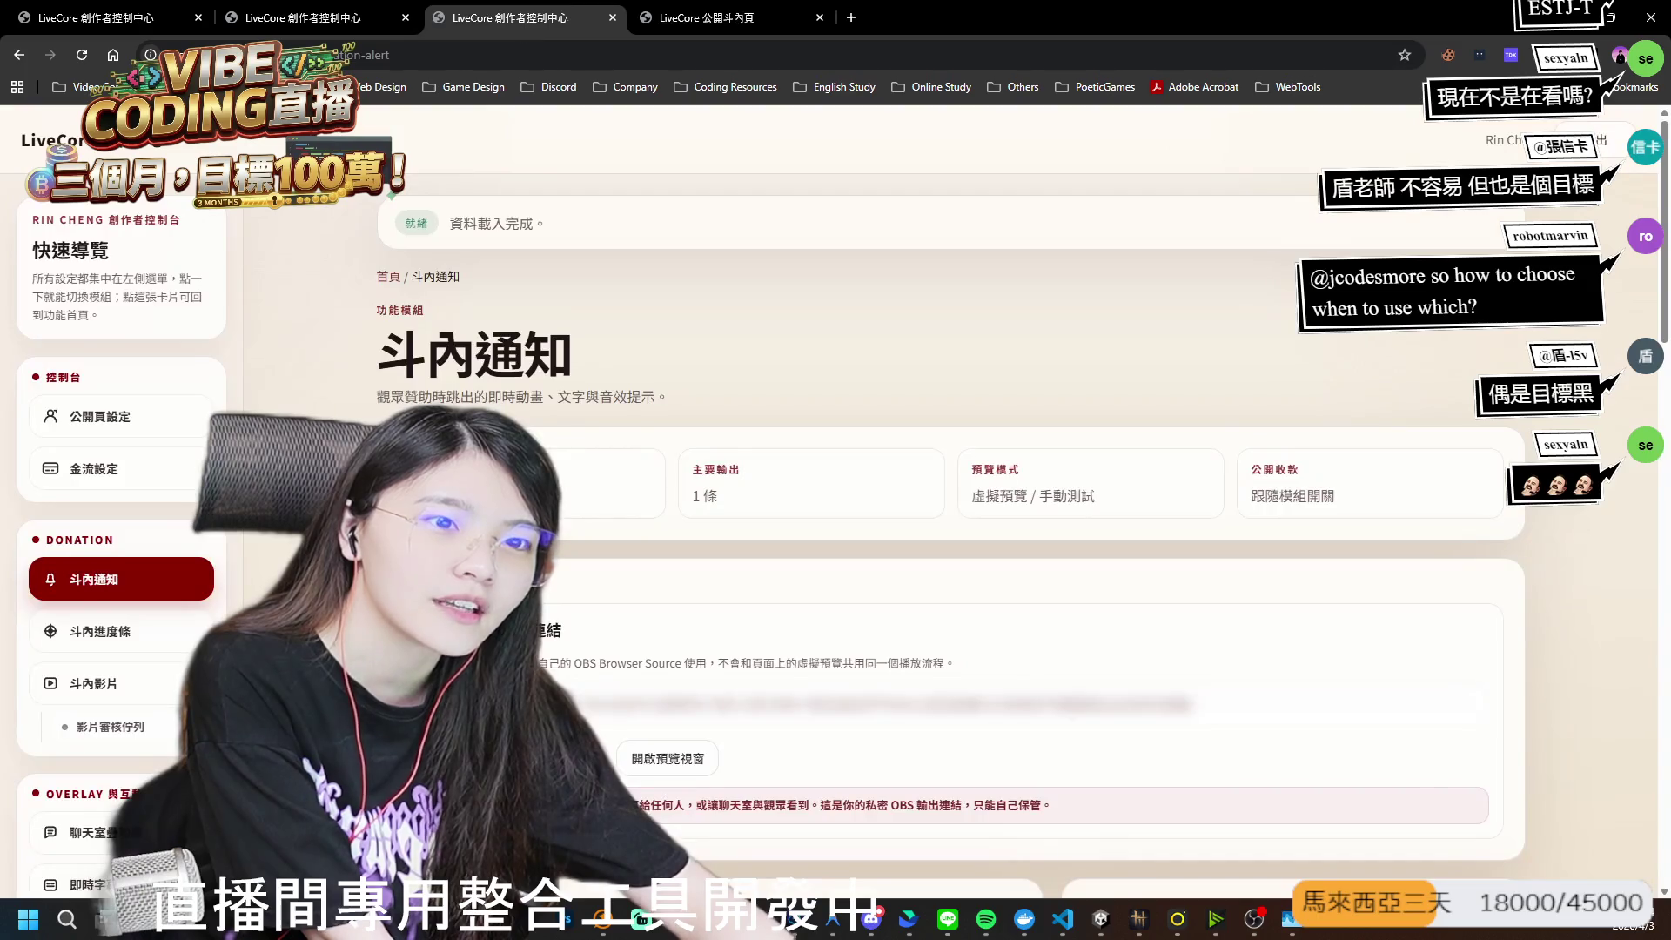
click(165, 551)
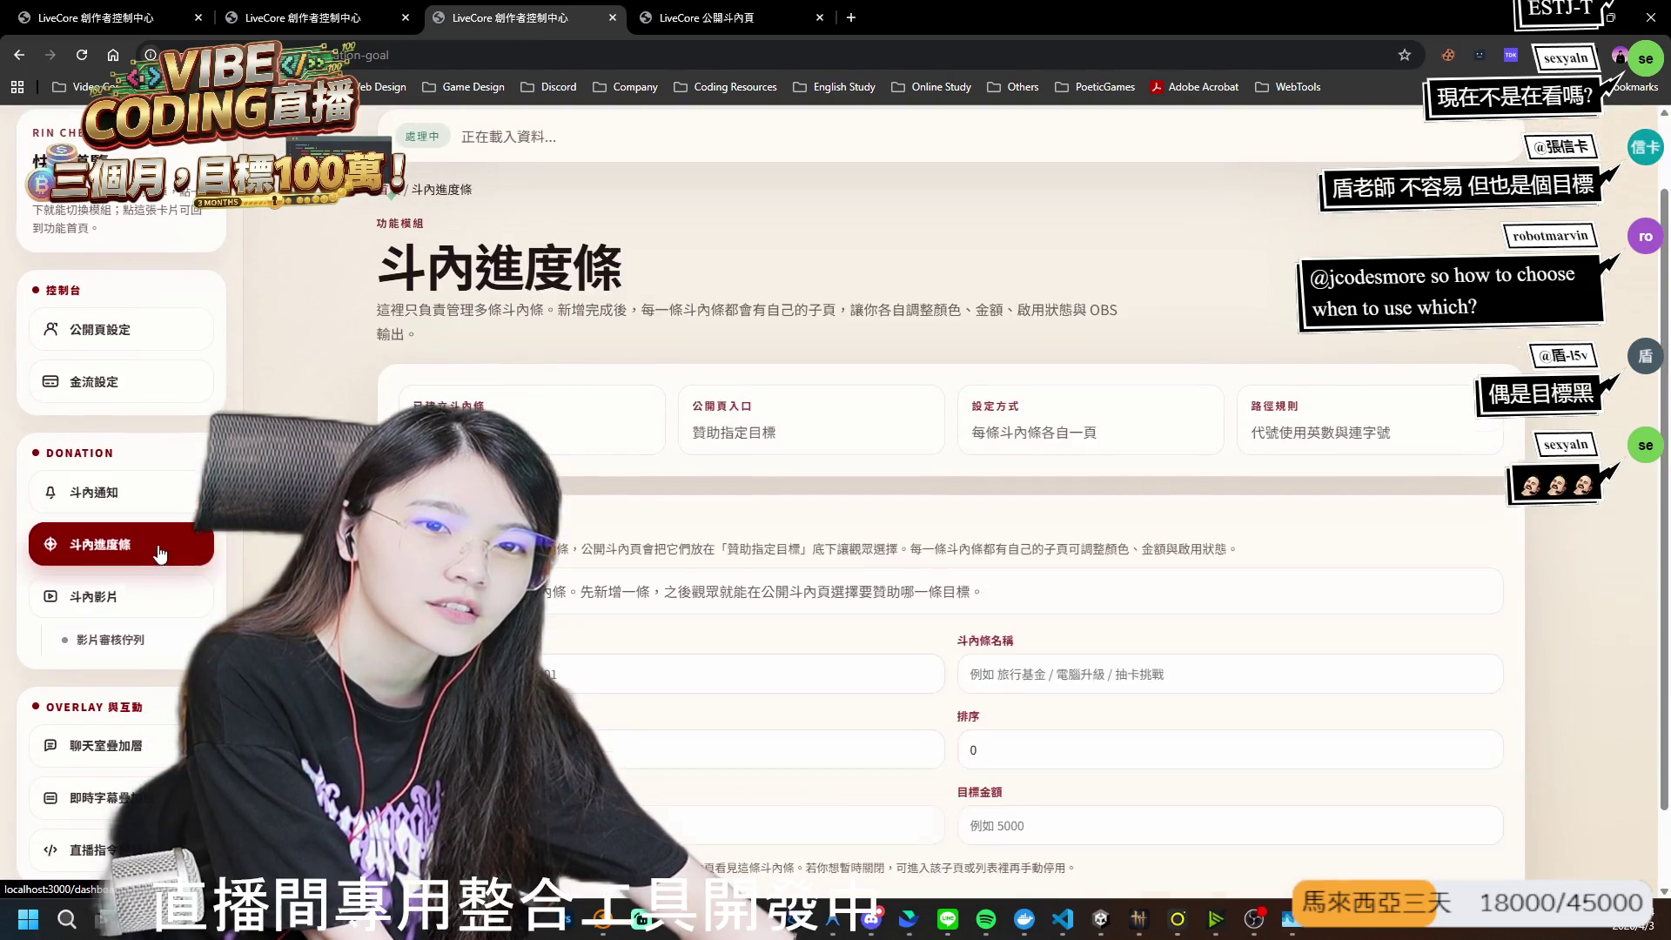
click(167, 599)
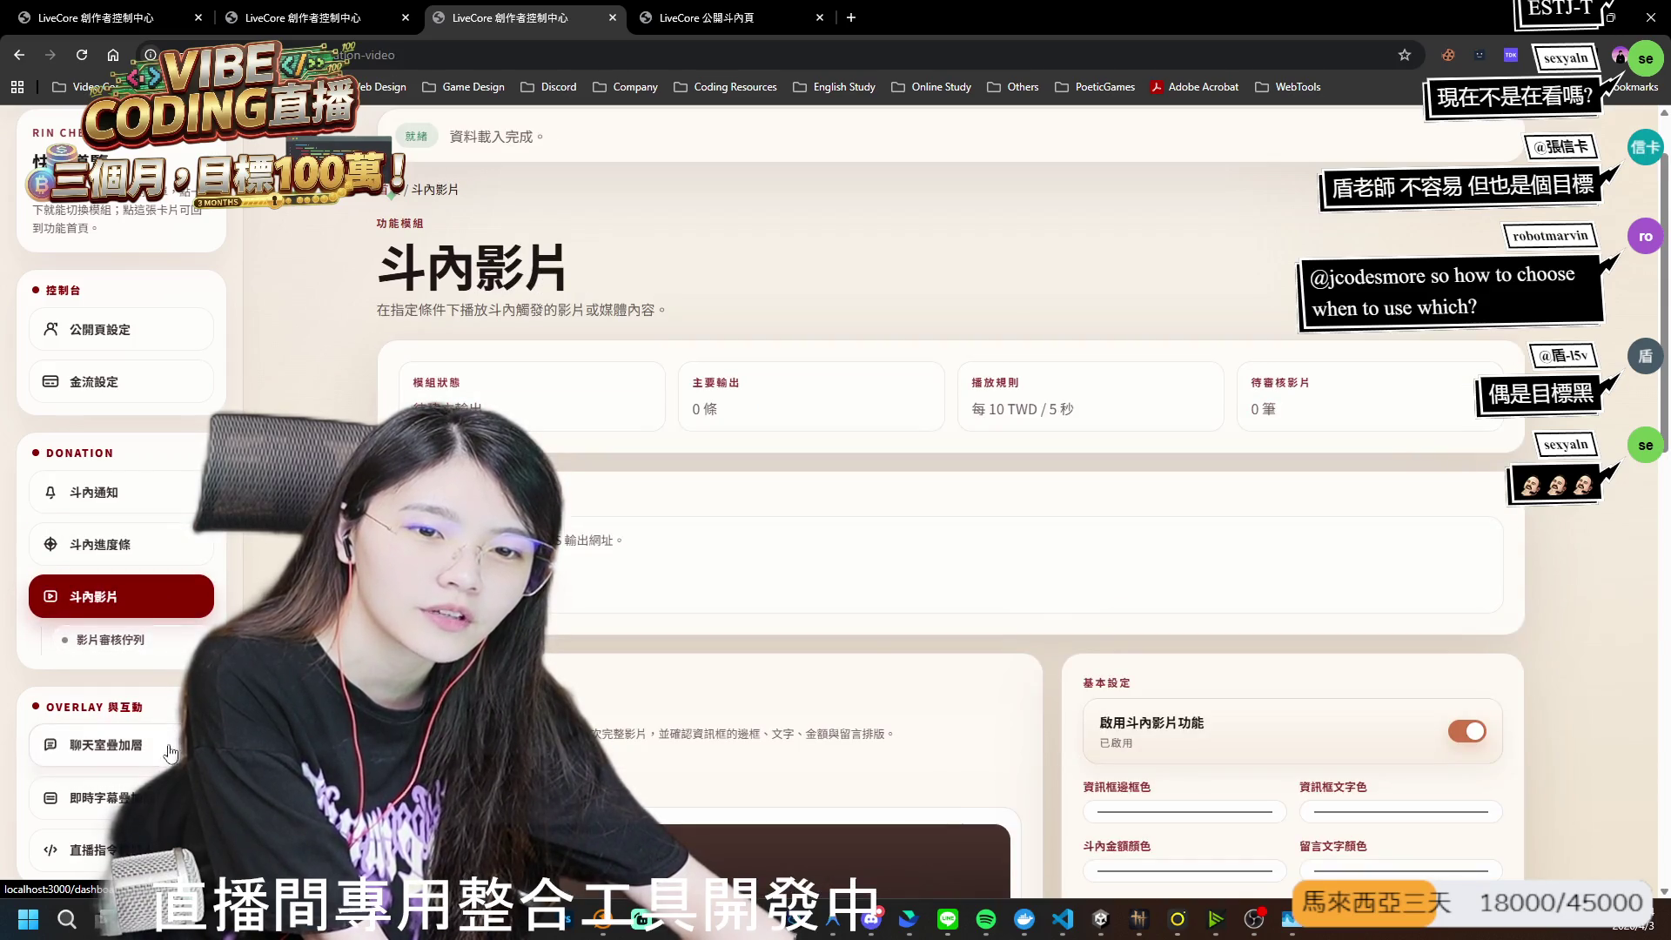
click(170, 753)
click(170, 597)
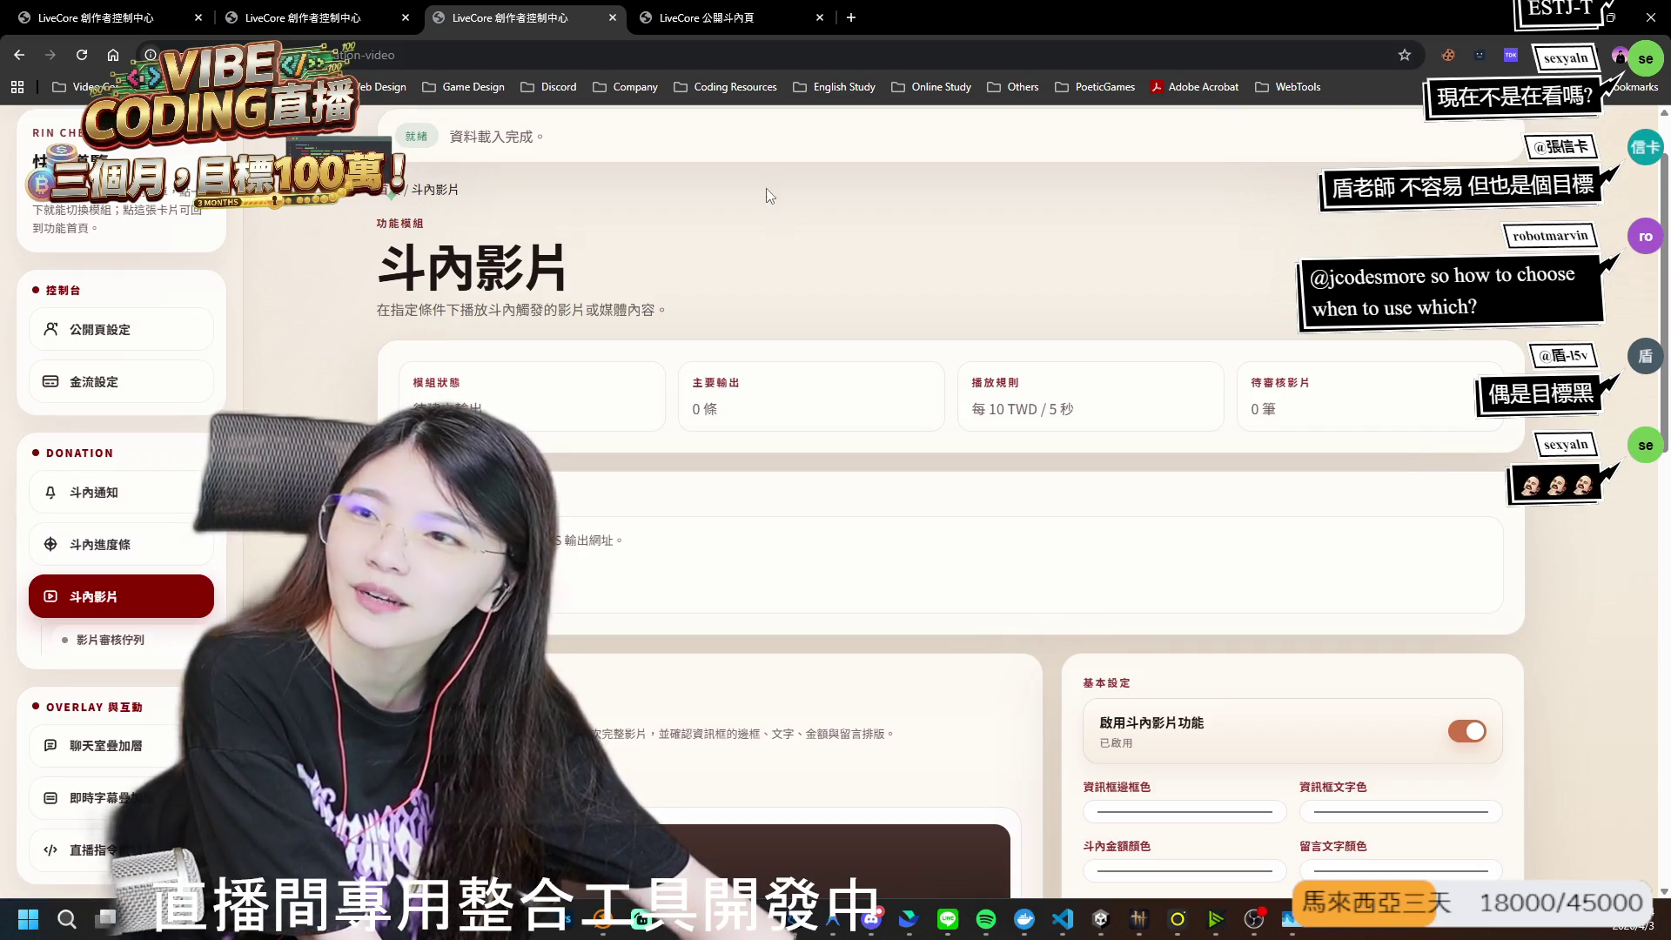
click(703, 33)
scroll(941, 355, down, 5)
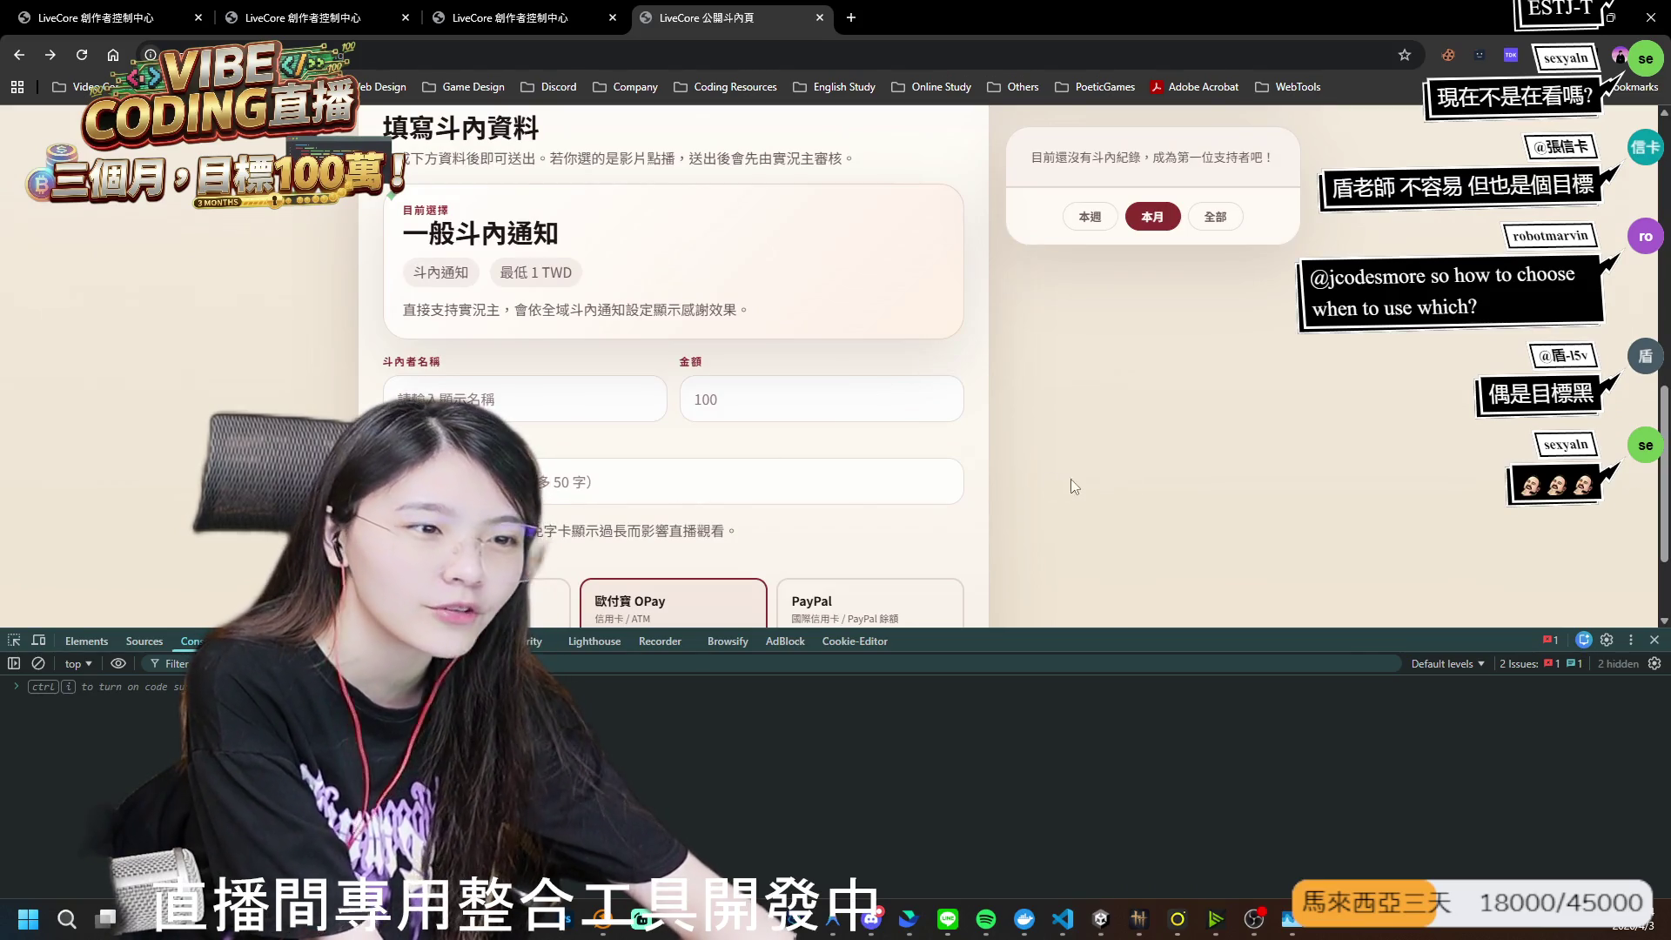
key(alt+Tab)
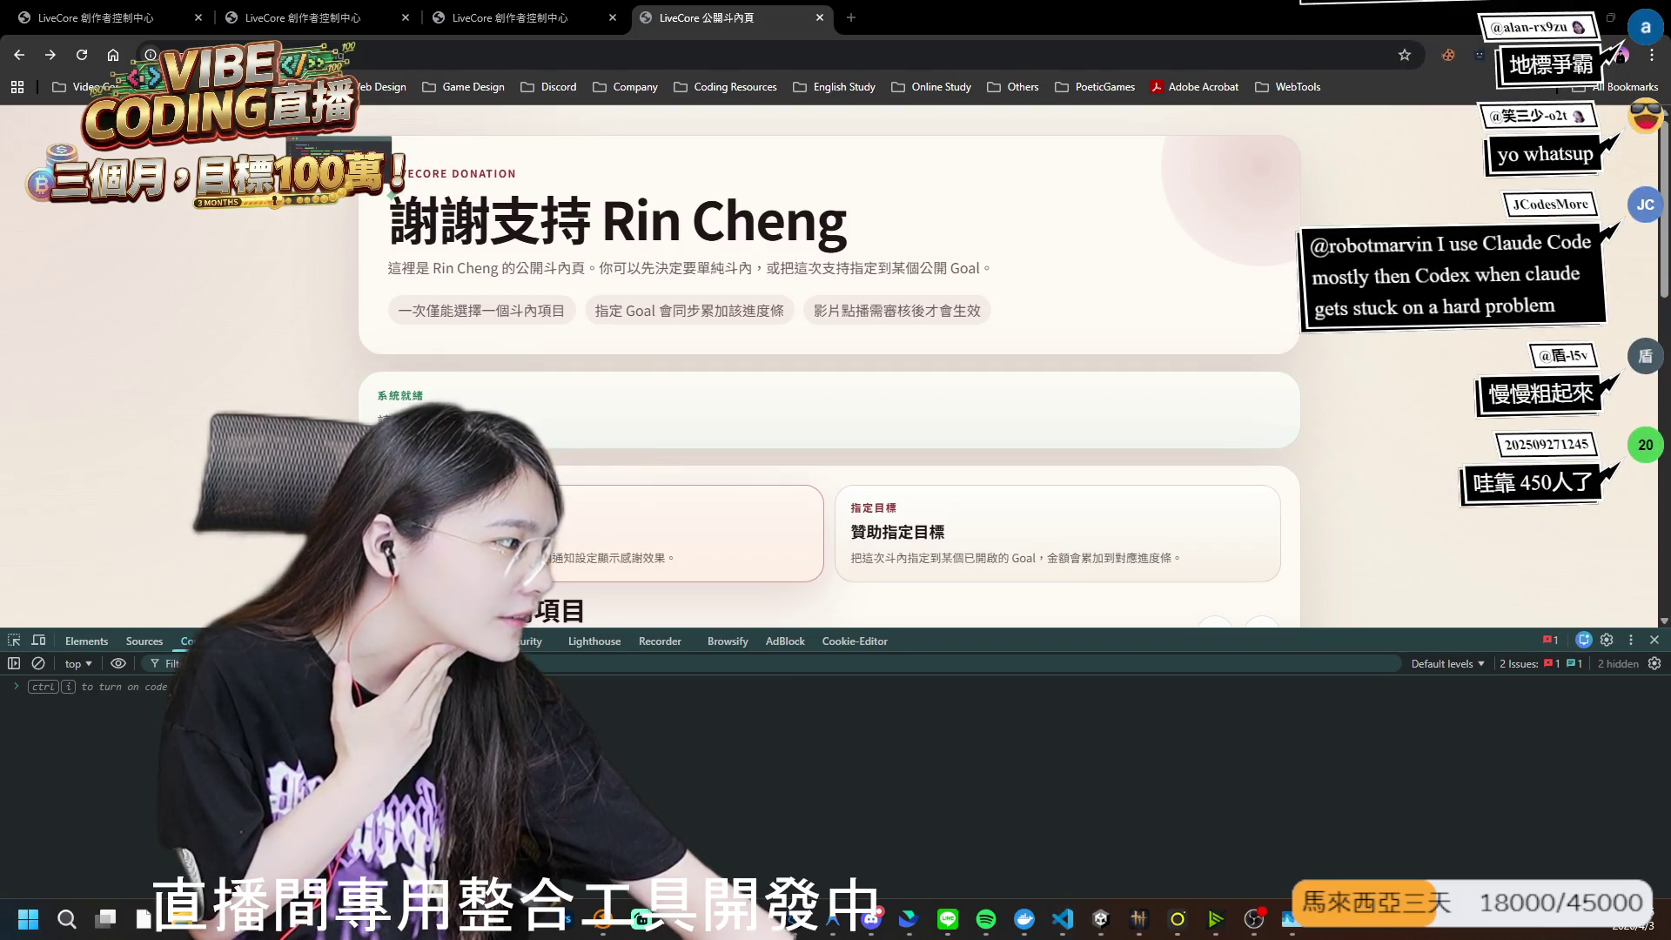
key(alt+Tab)
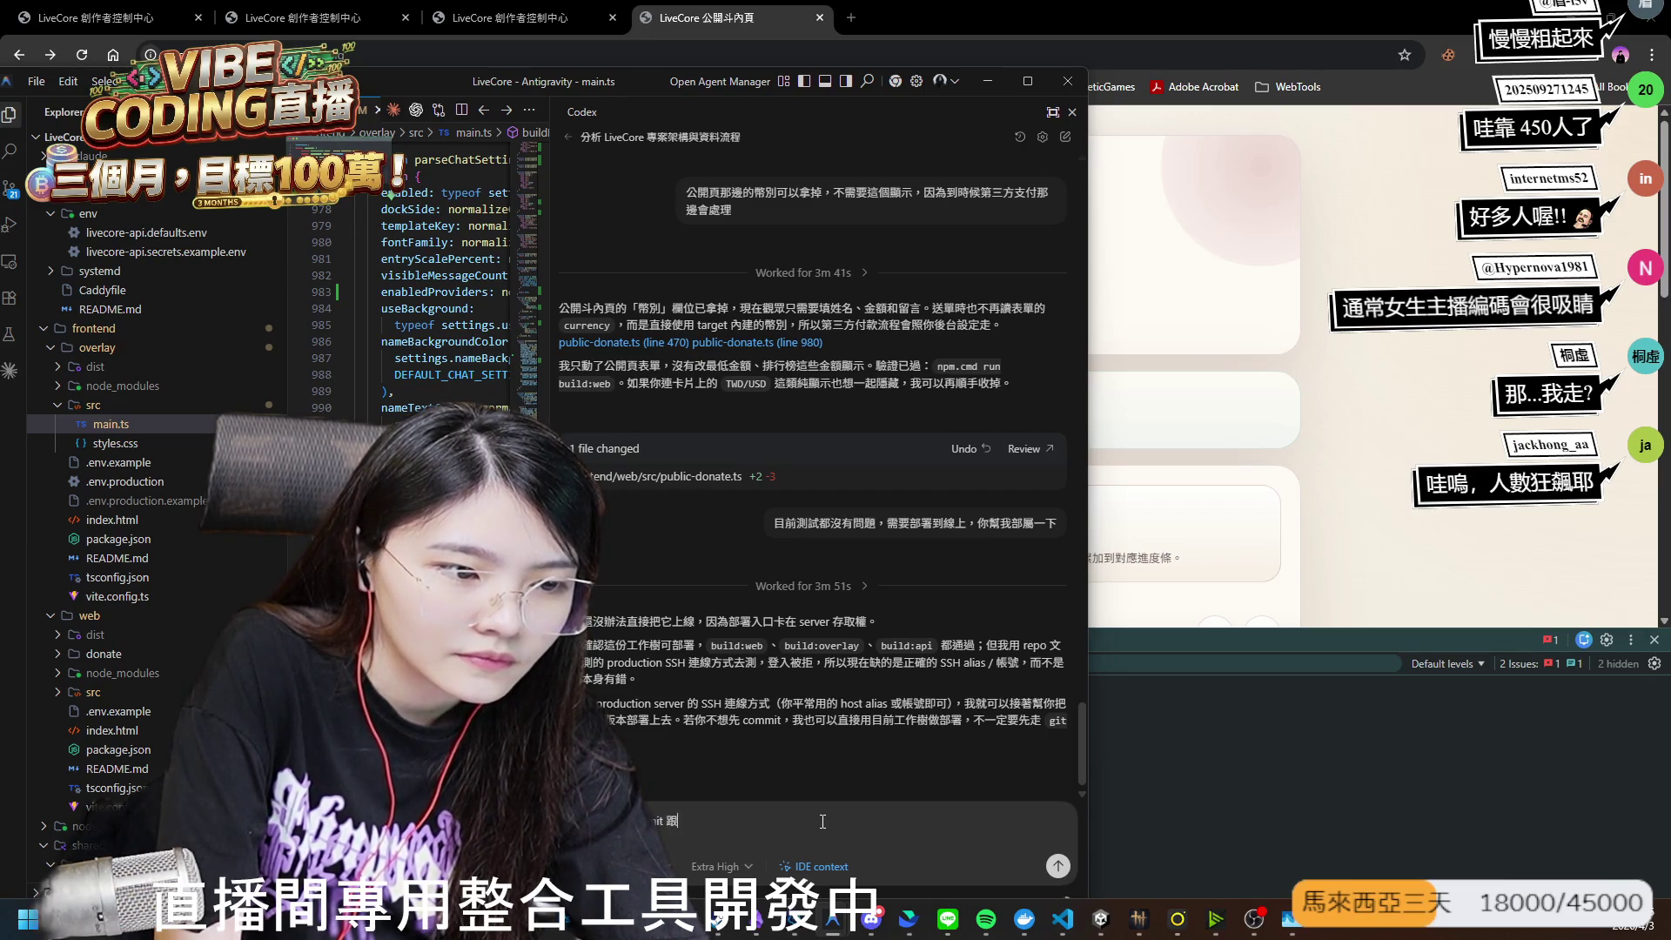
- Finish the reply saying a push is enough, and send the commit-and-push request to Codex
text( push 就可以)
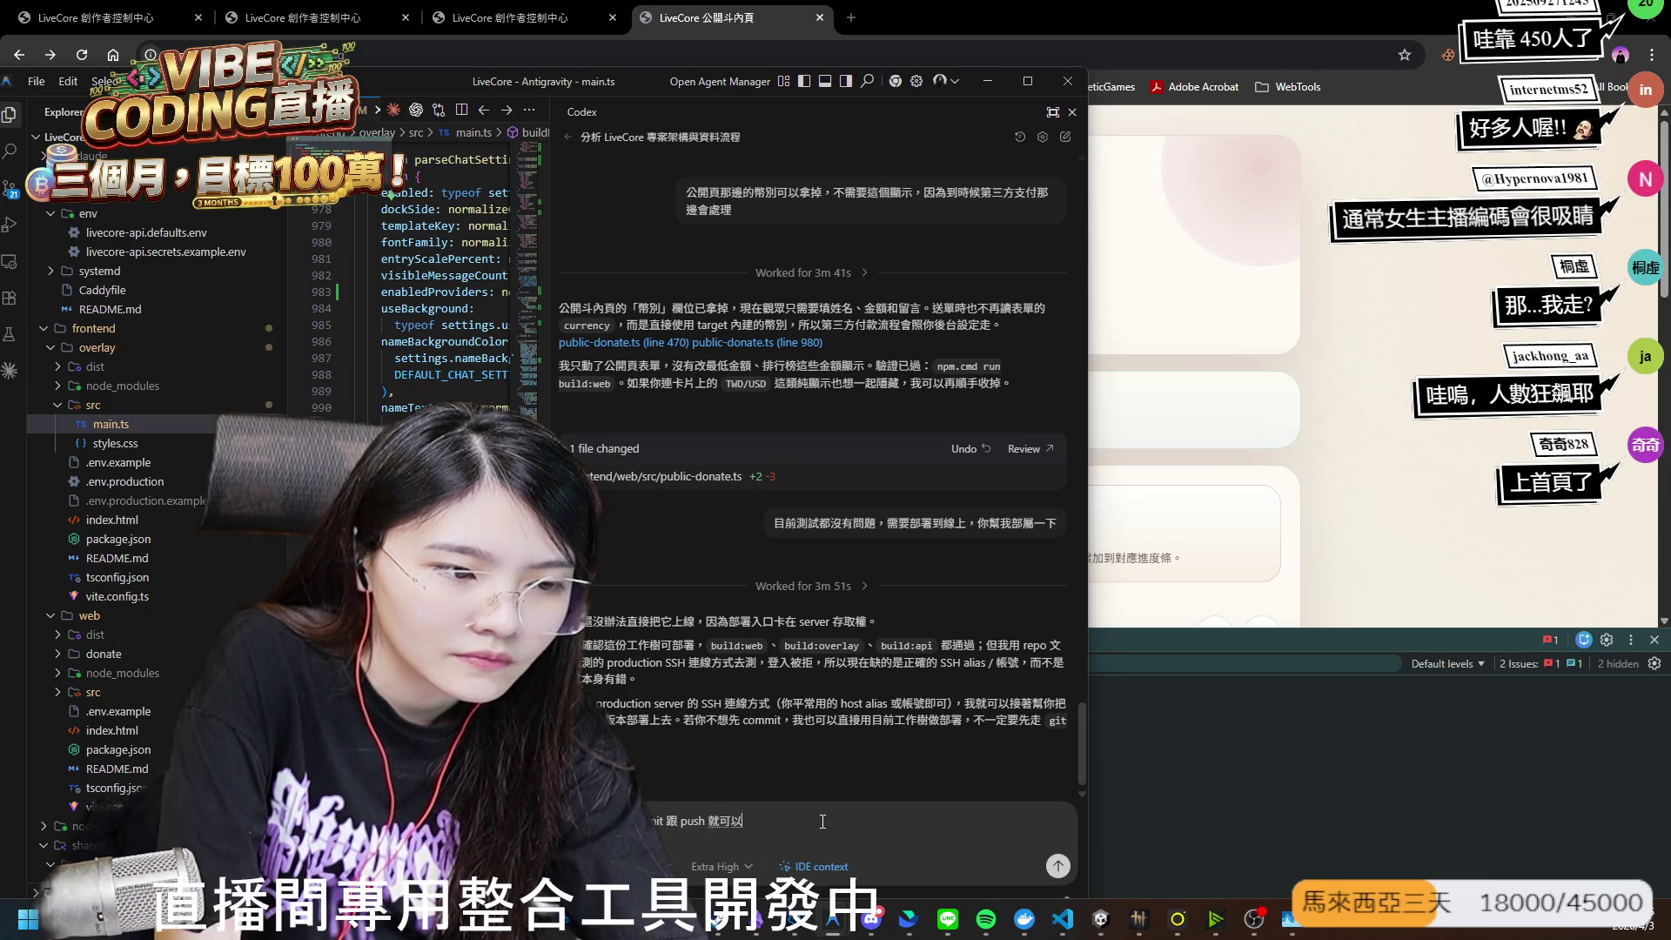
key(Return)
key(Return)
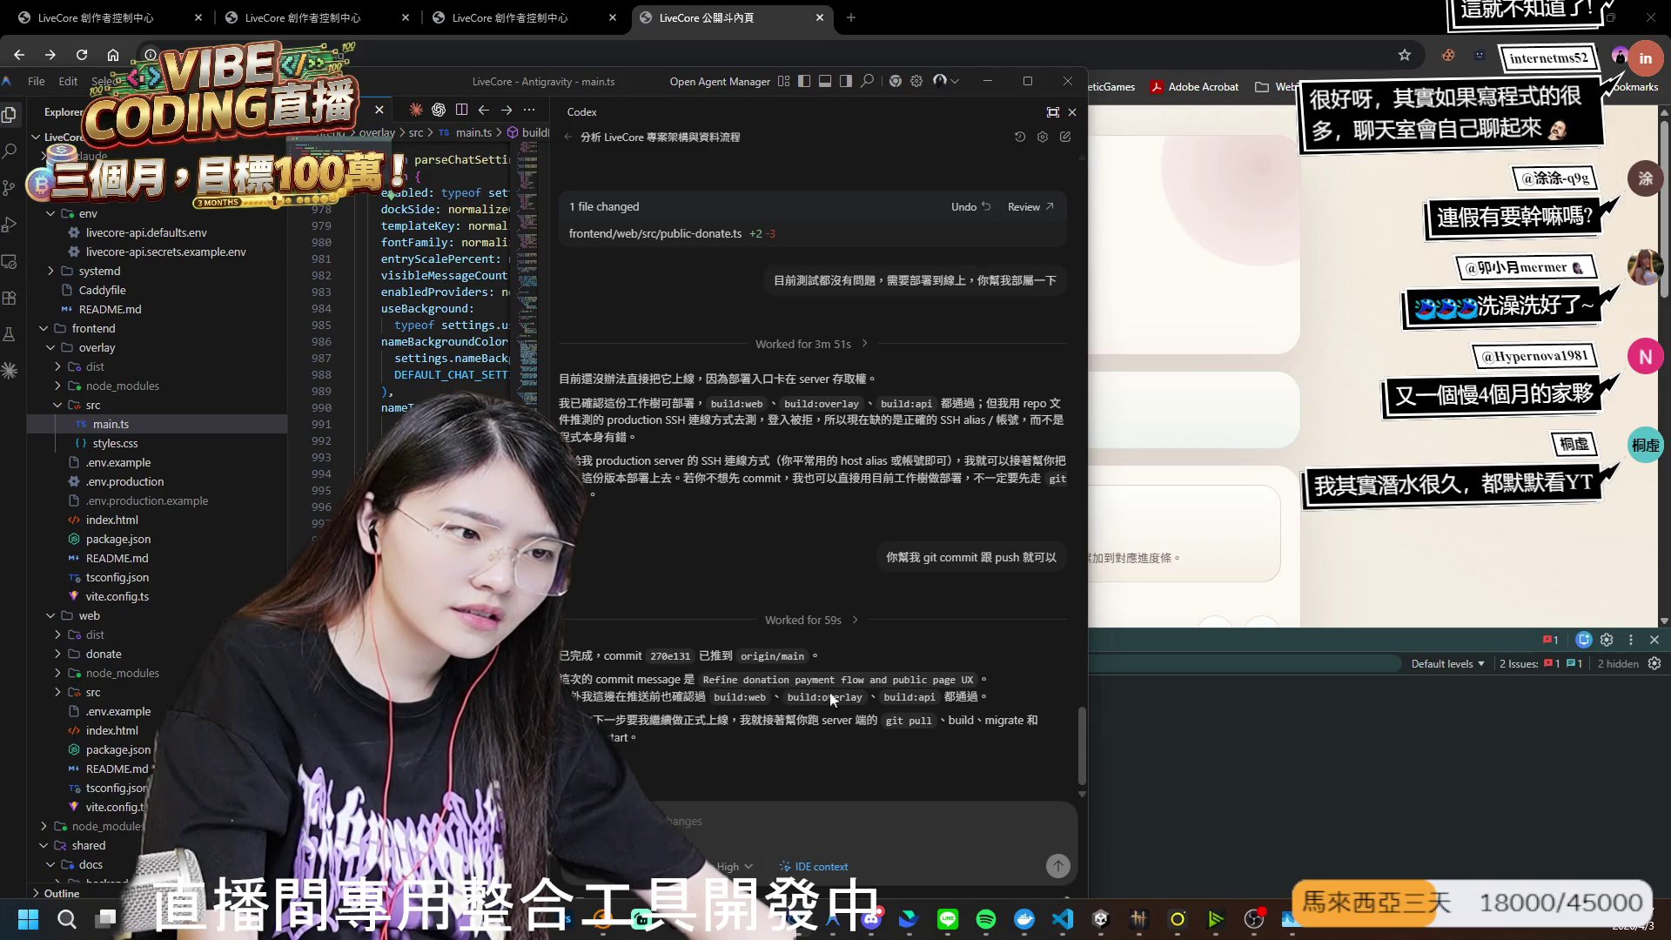
click(1248, 475)
scroll(1248, 475, down, 5)
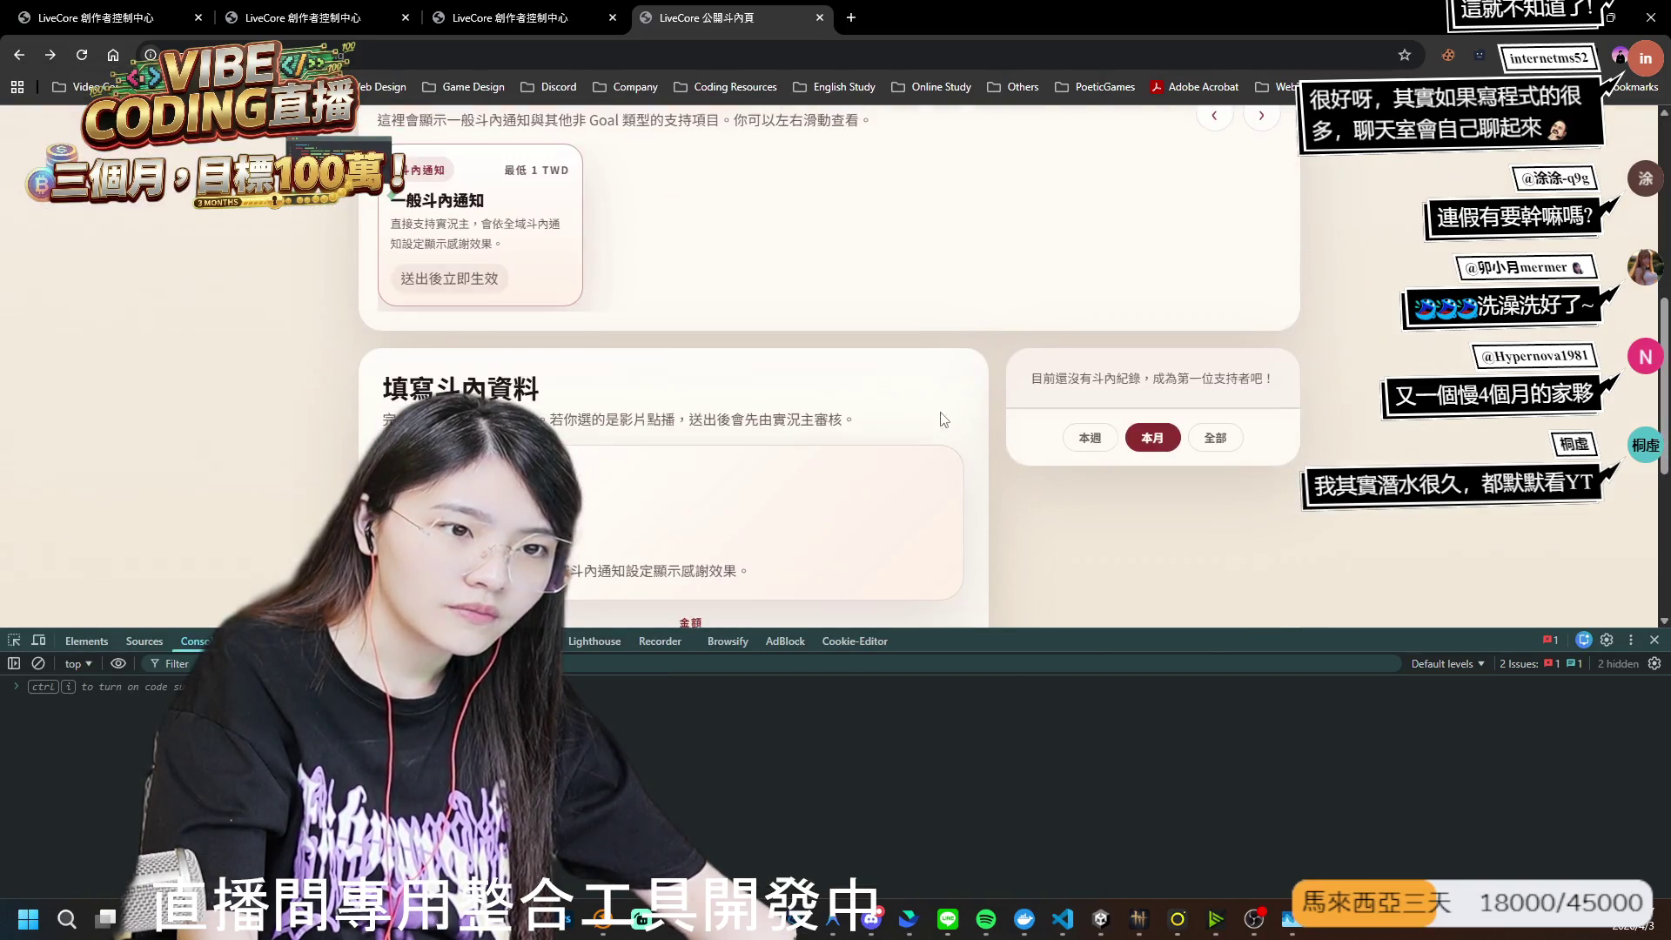
scroll(1248, 475, up, 5)
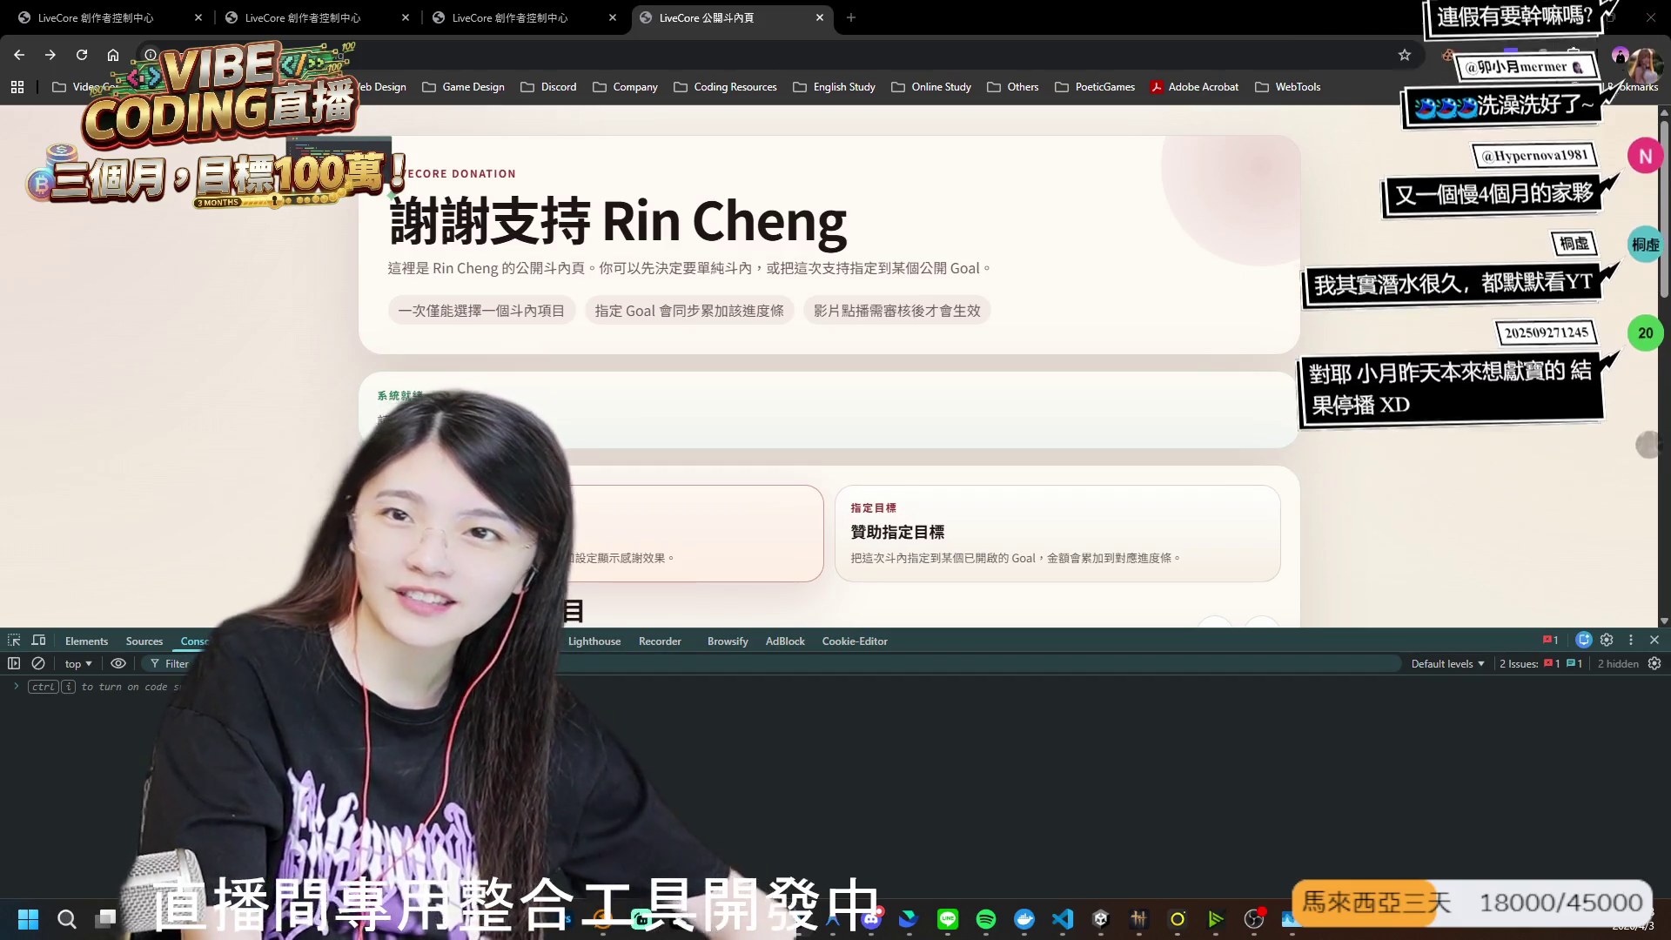
scroll(831, 479, down, 3)
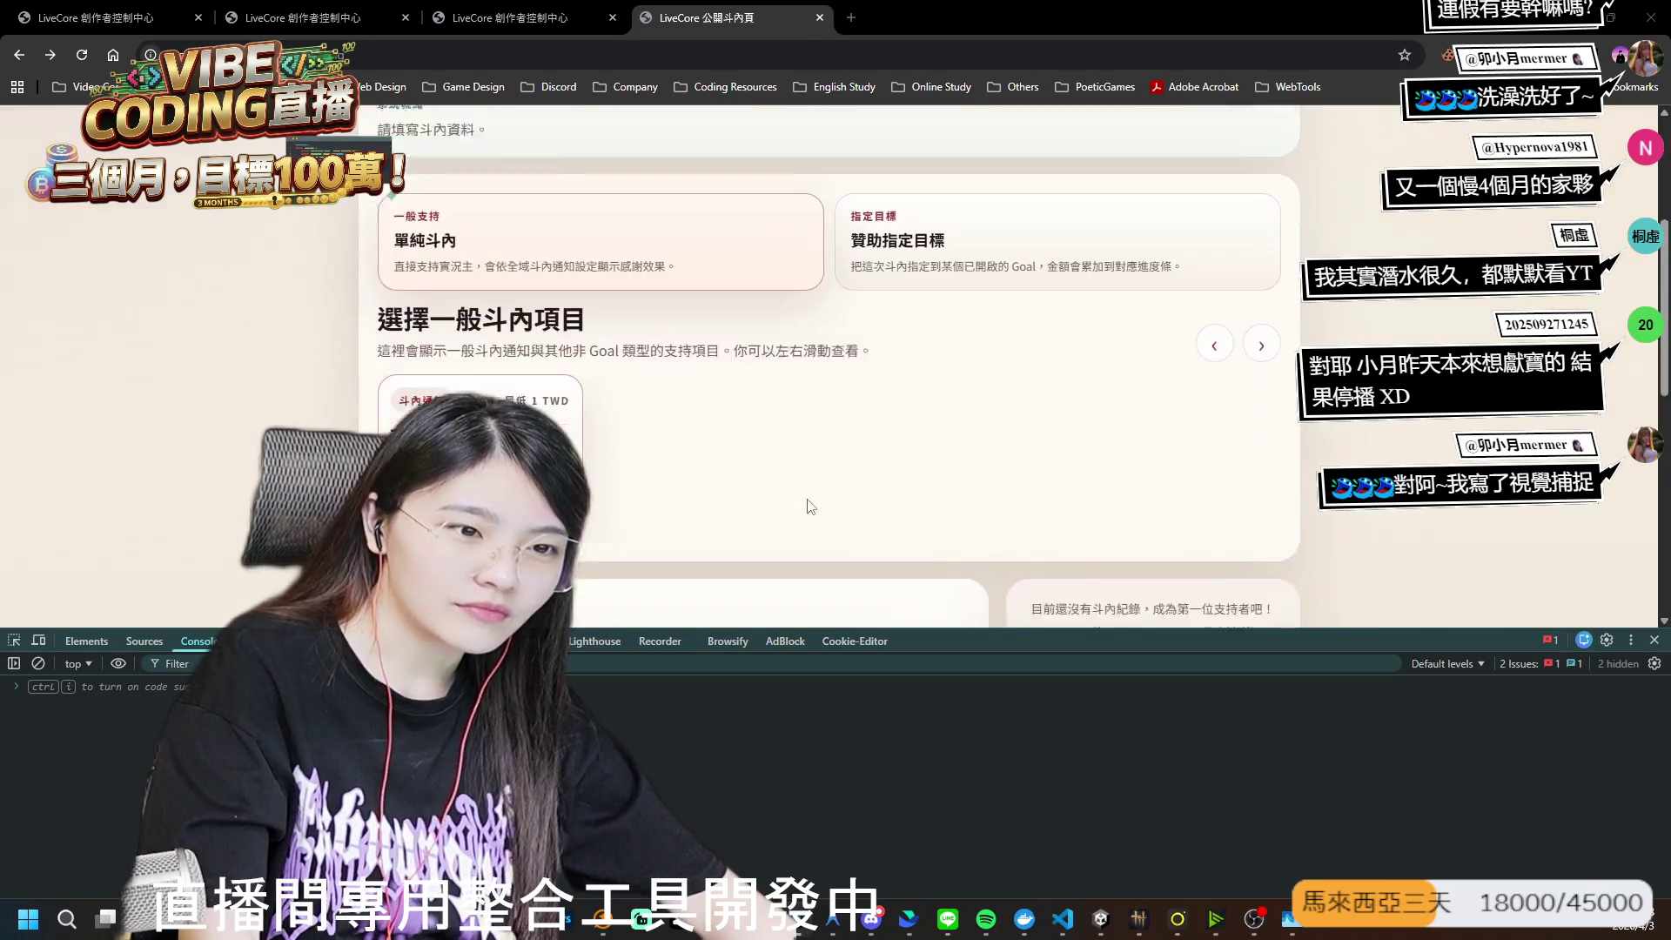
scroll(757, 503, down, 5)
scroll(672, 503, down, 3)
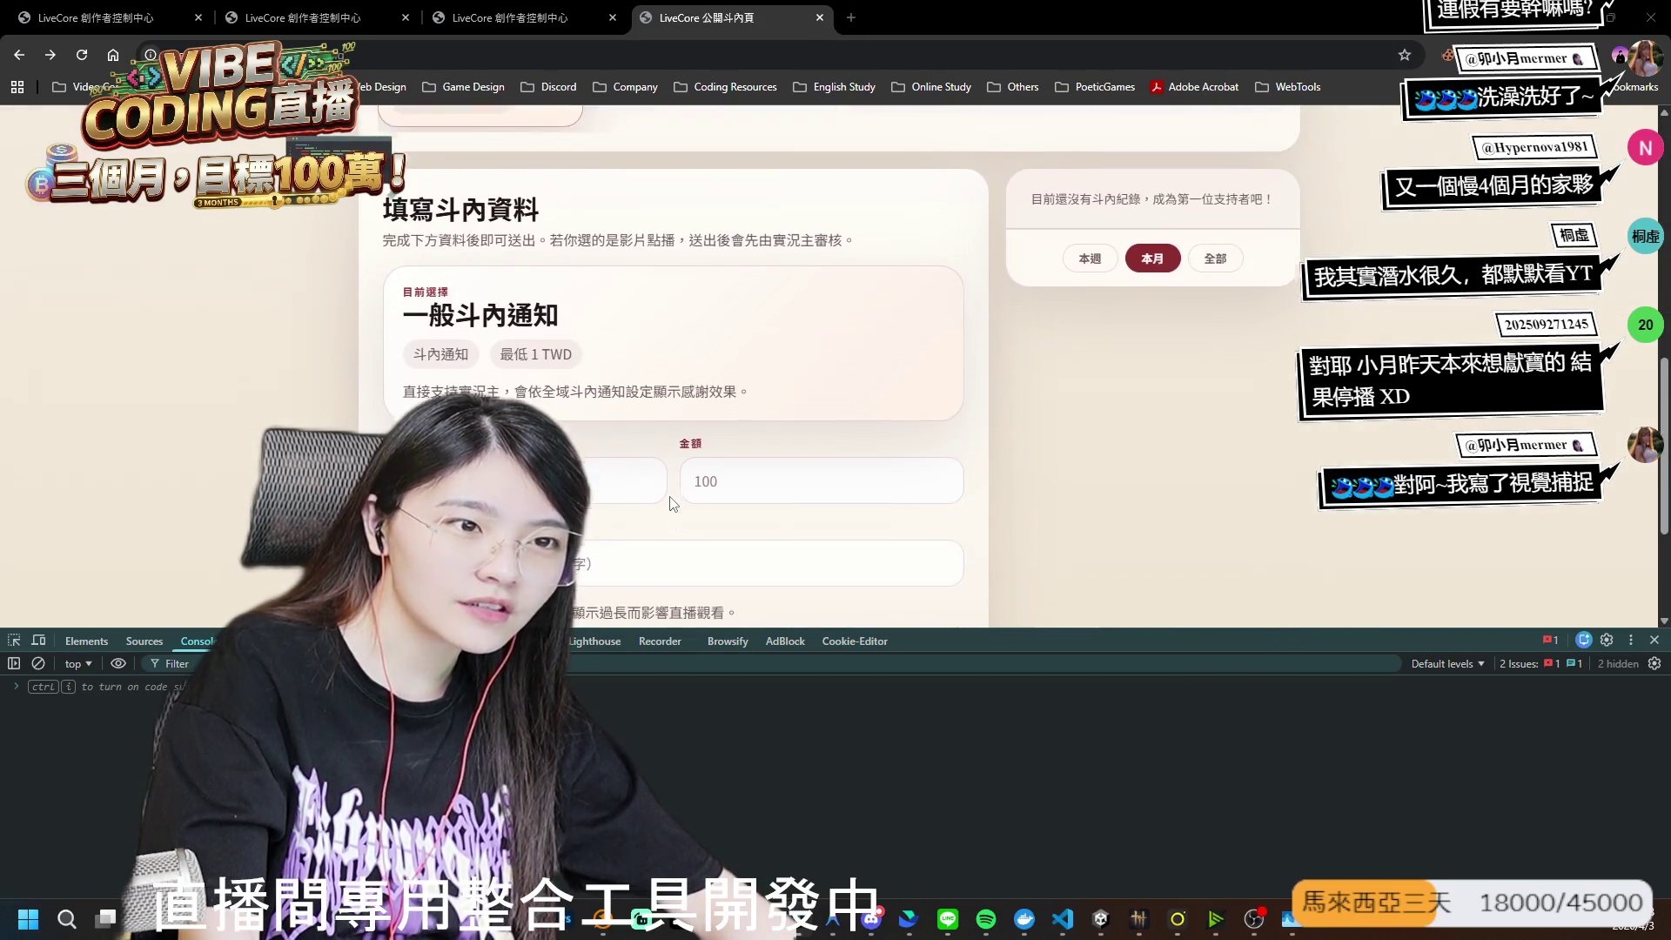
scroll(673, 503, up, 10)
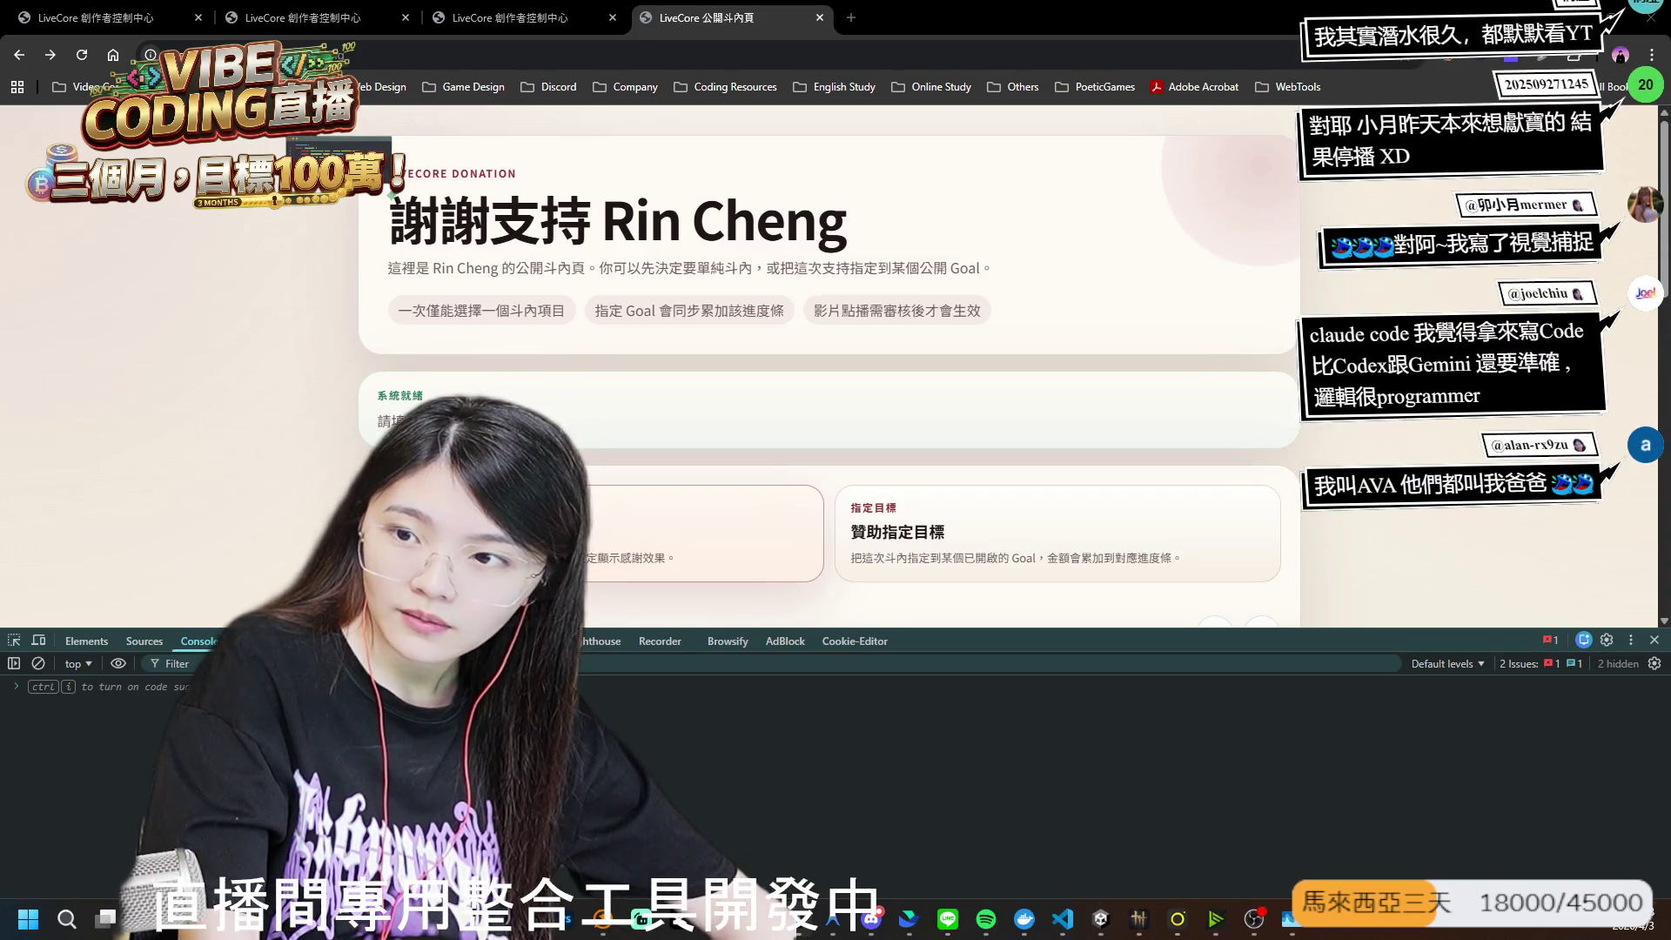
key(alt+Tab)
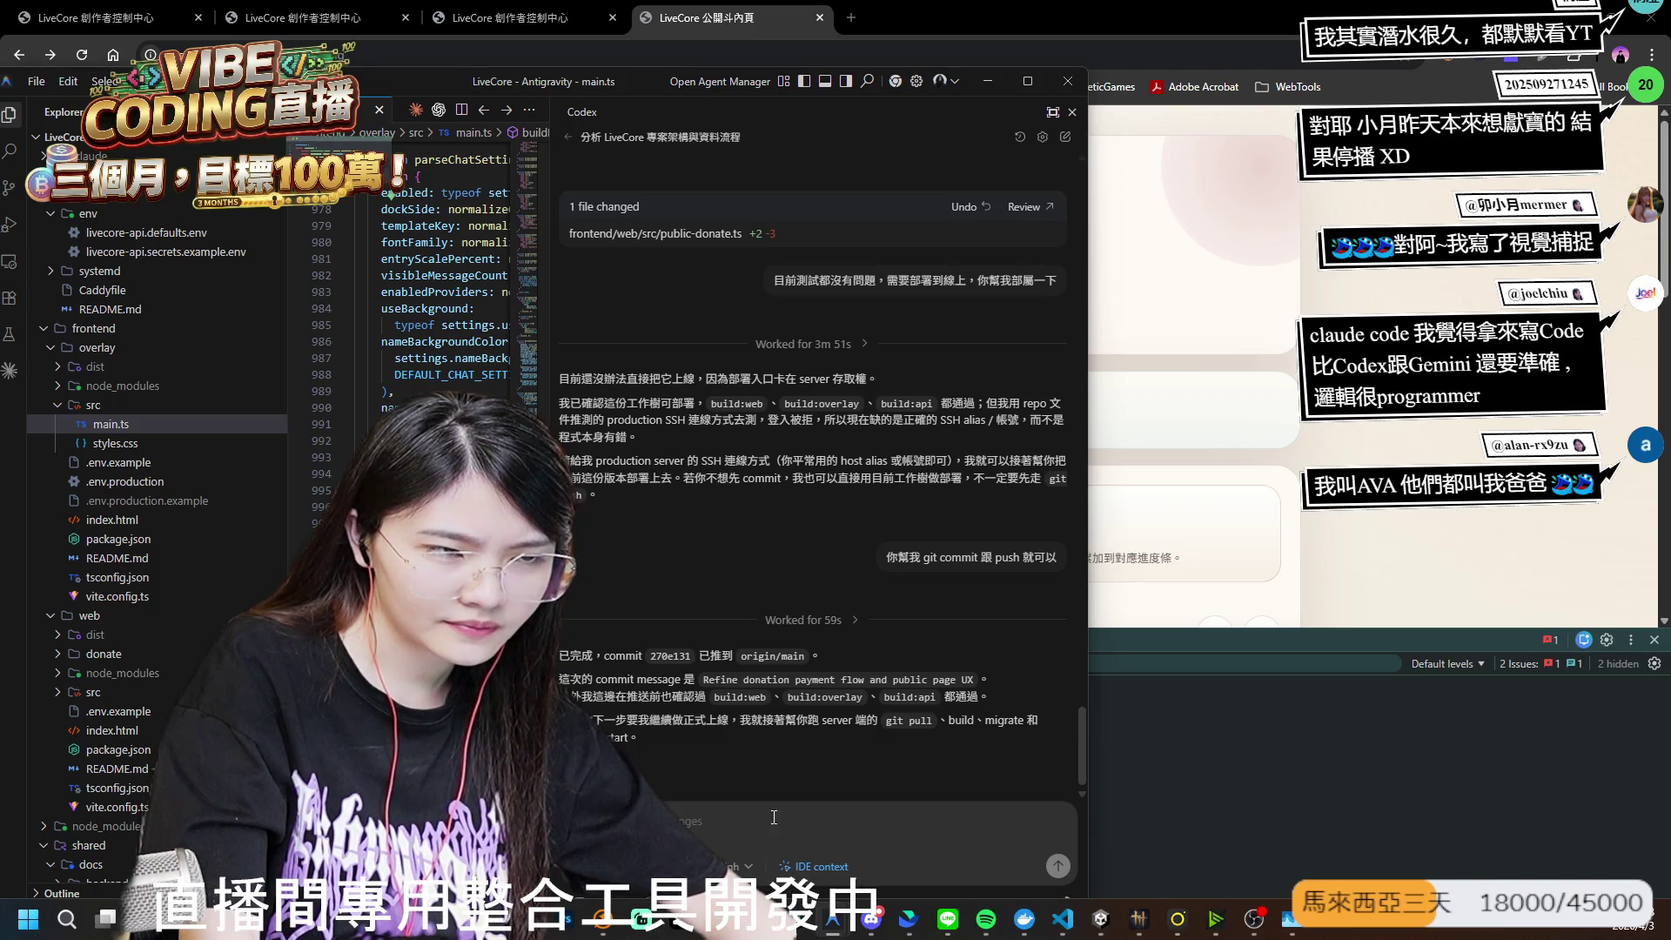
- Move the Antigravity window aside and switch back to the LiveCore donation page
drag(644, 81, 1425, 185)
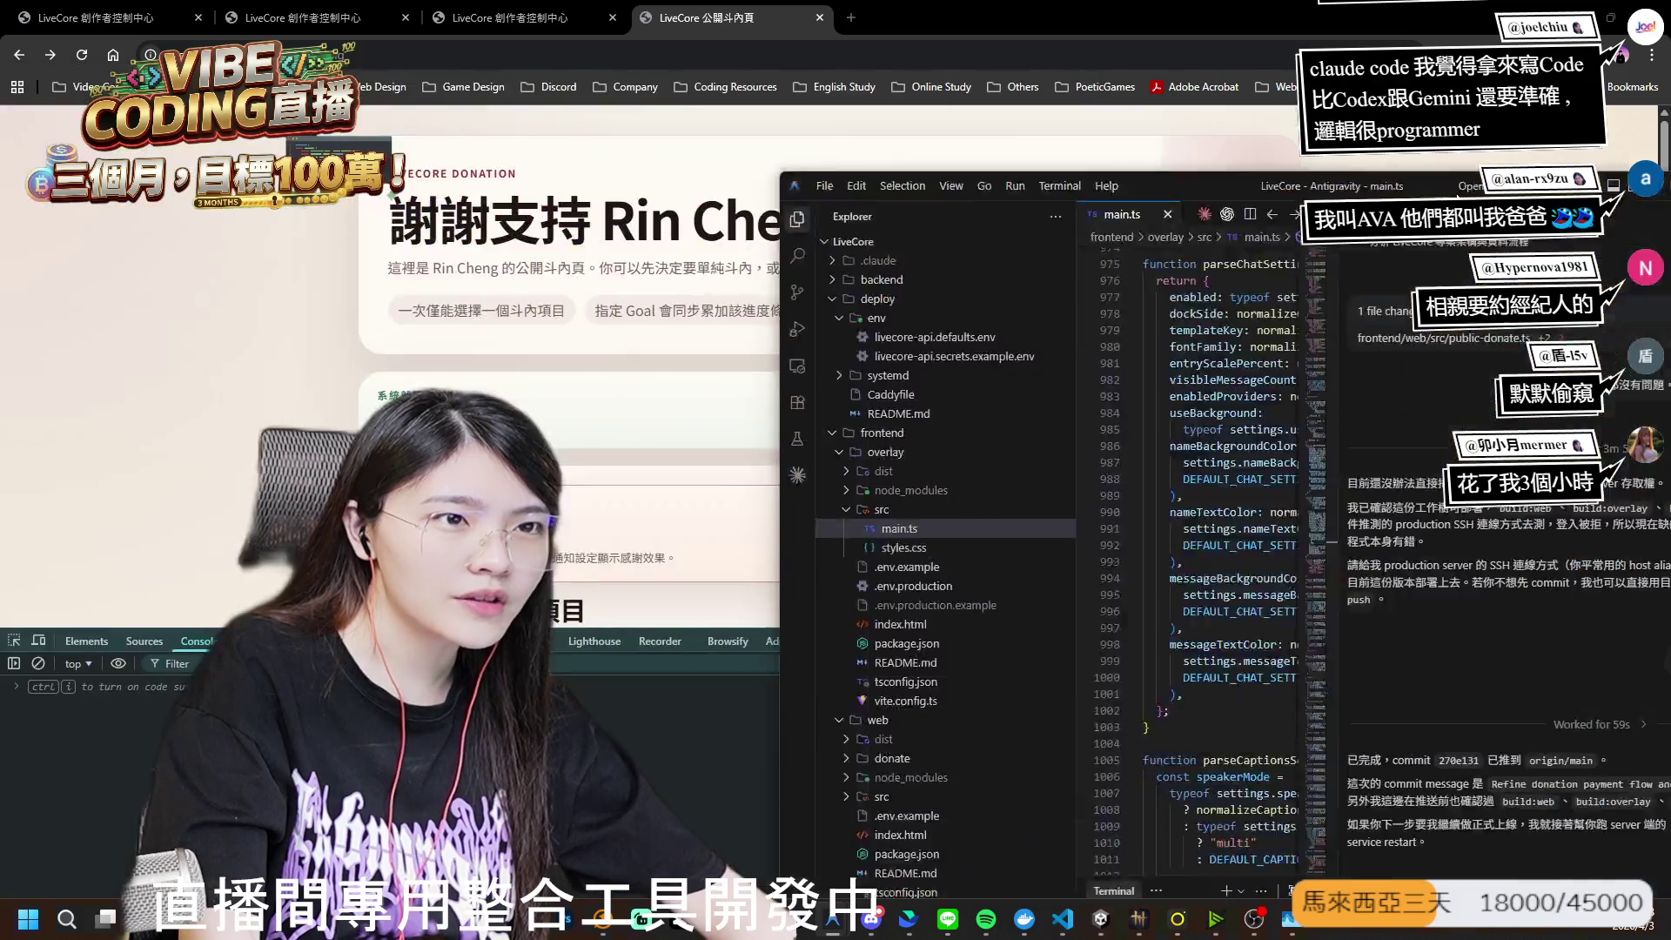
key(alt+Tab)
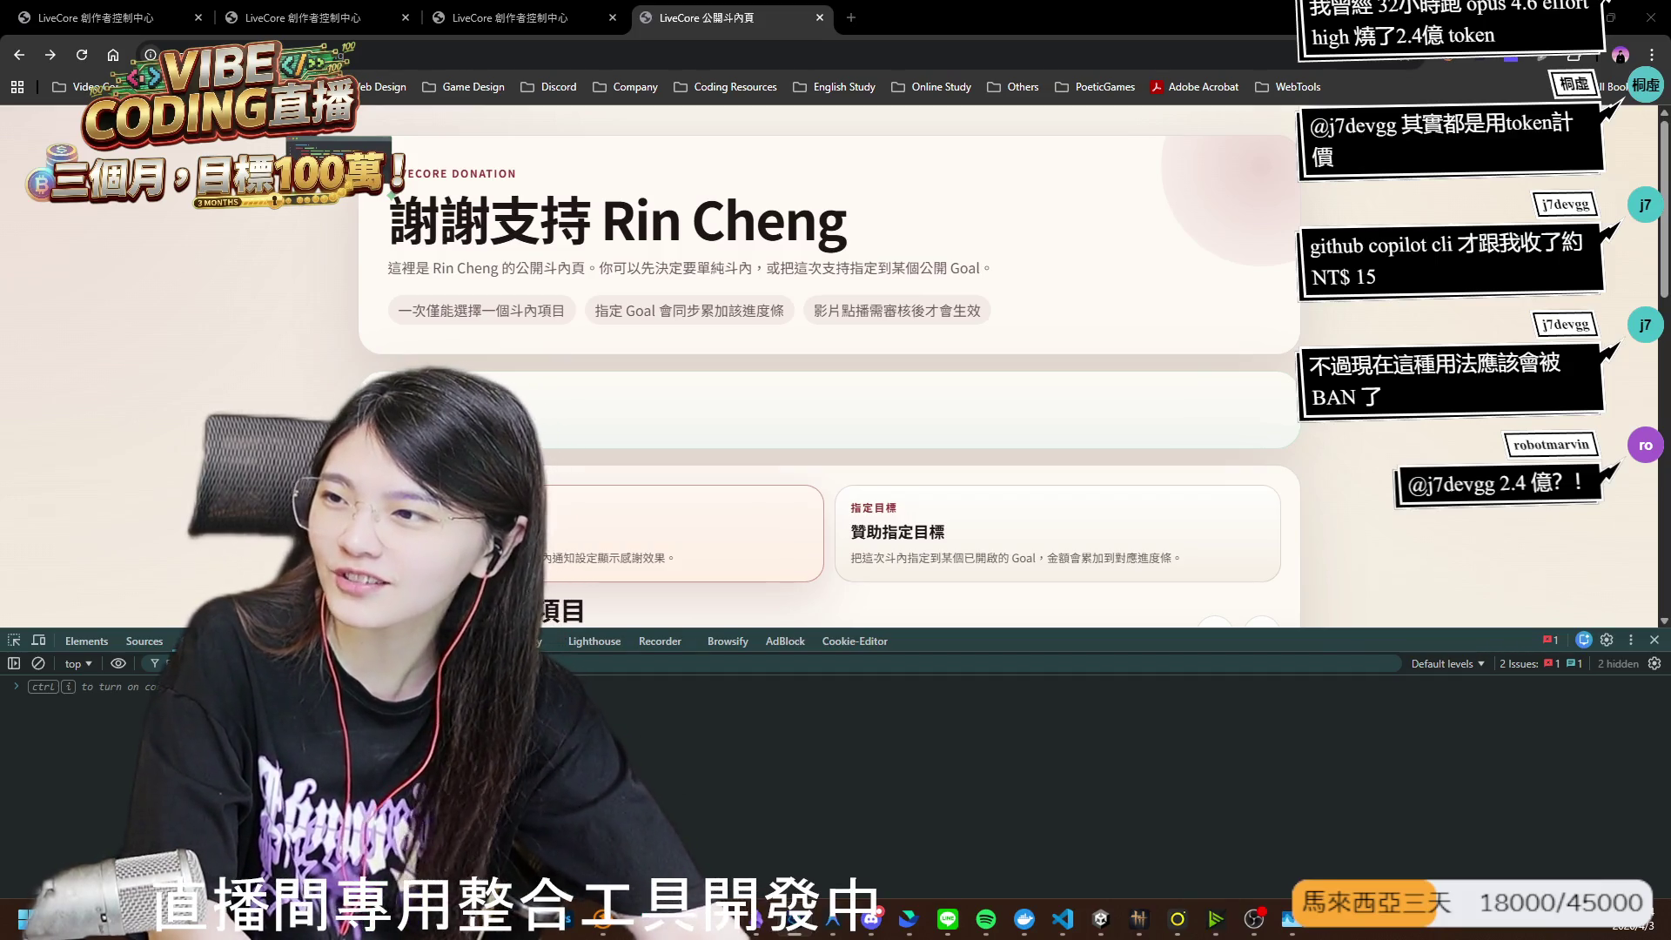
- Reload the creator dashboard and open the 斗內通知 module's public page settings
click(272, 8)
click(96, 18)
click(81, 56)
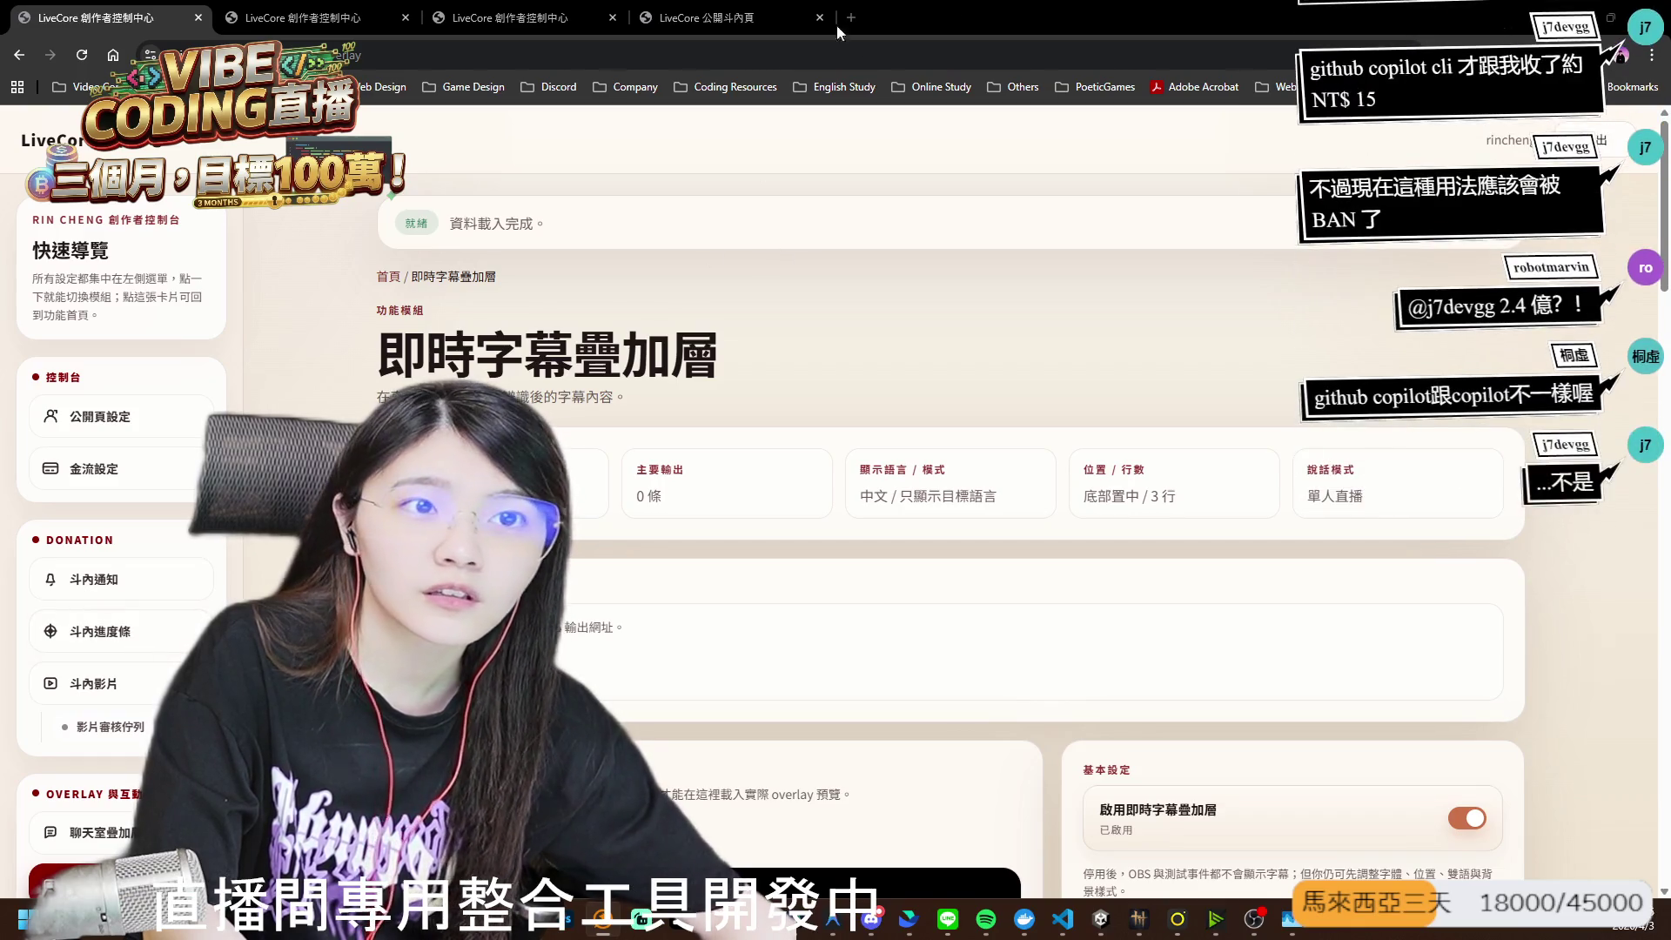
click(322, 17)
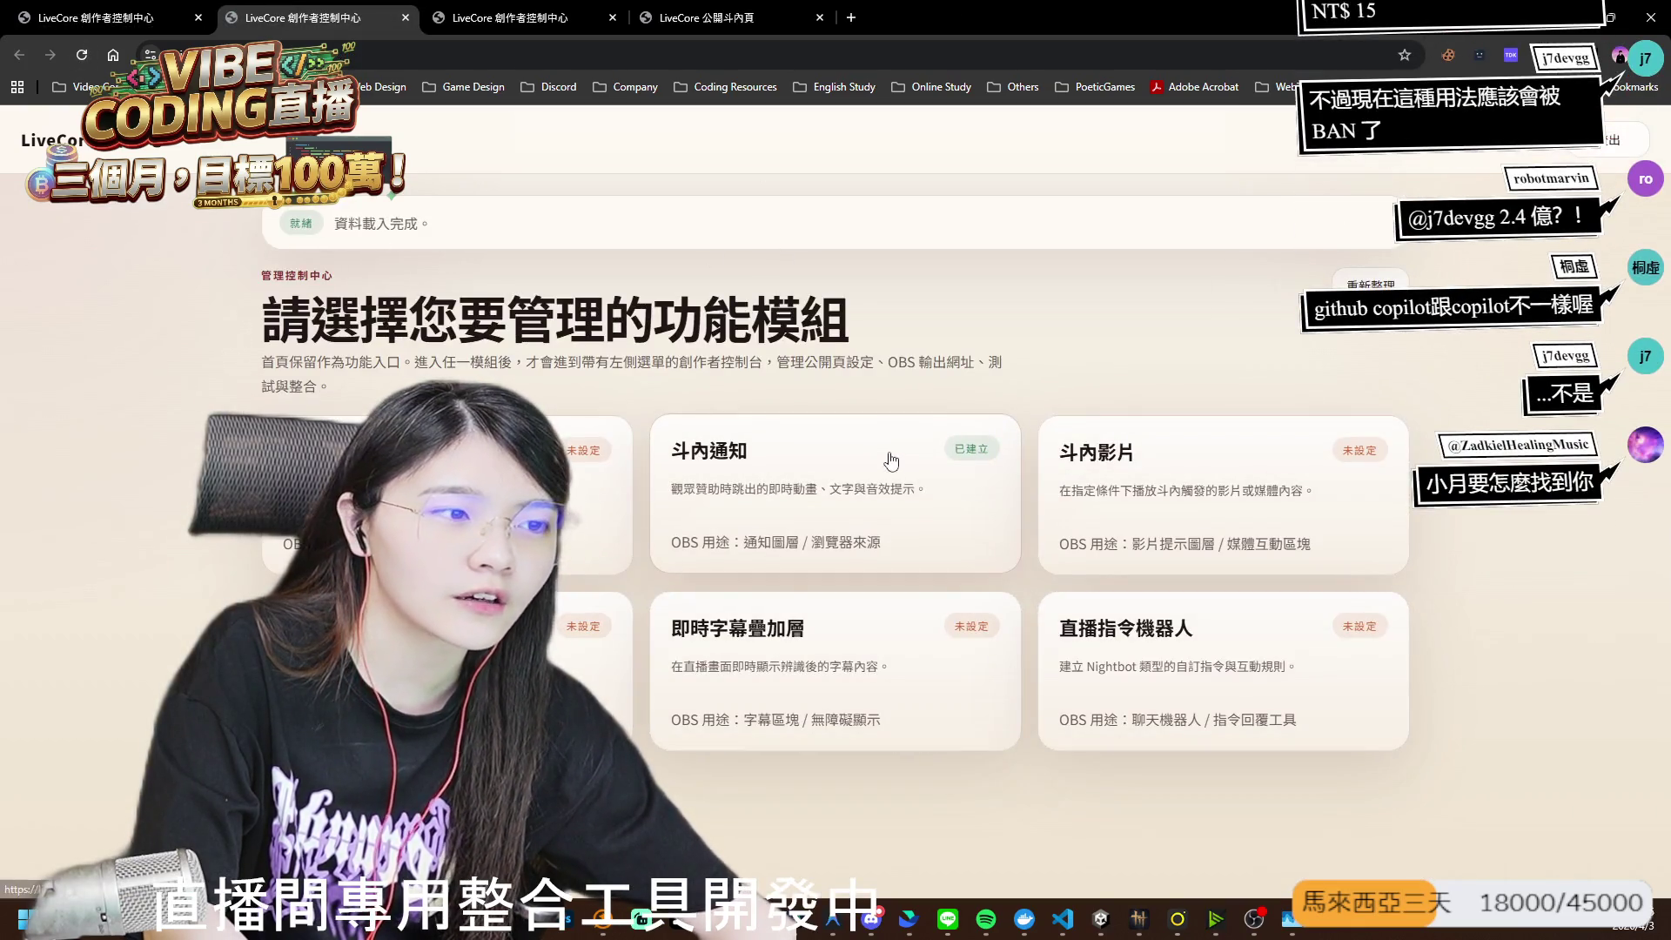
click(828, 497)
click(139, 420)
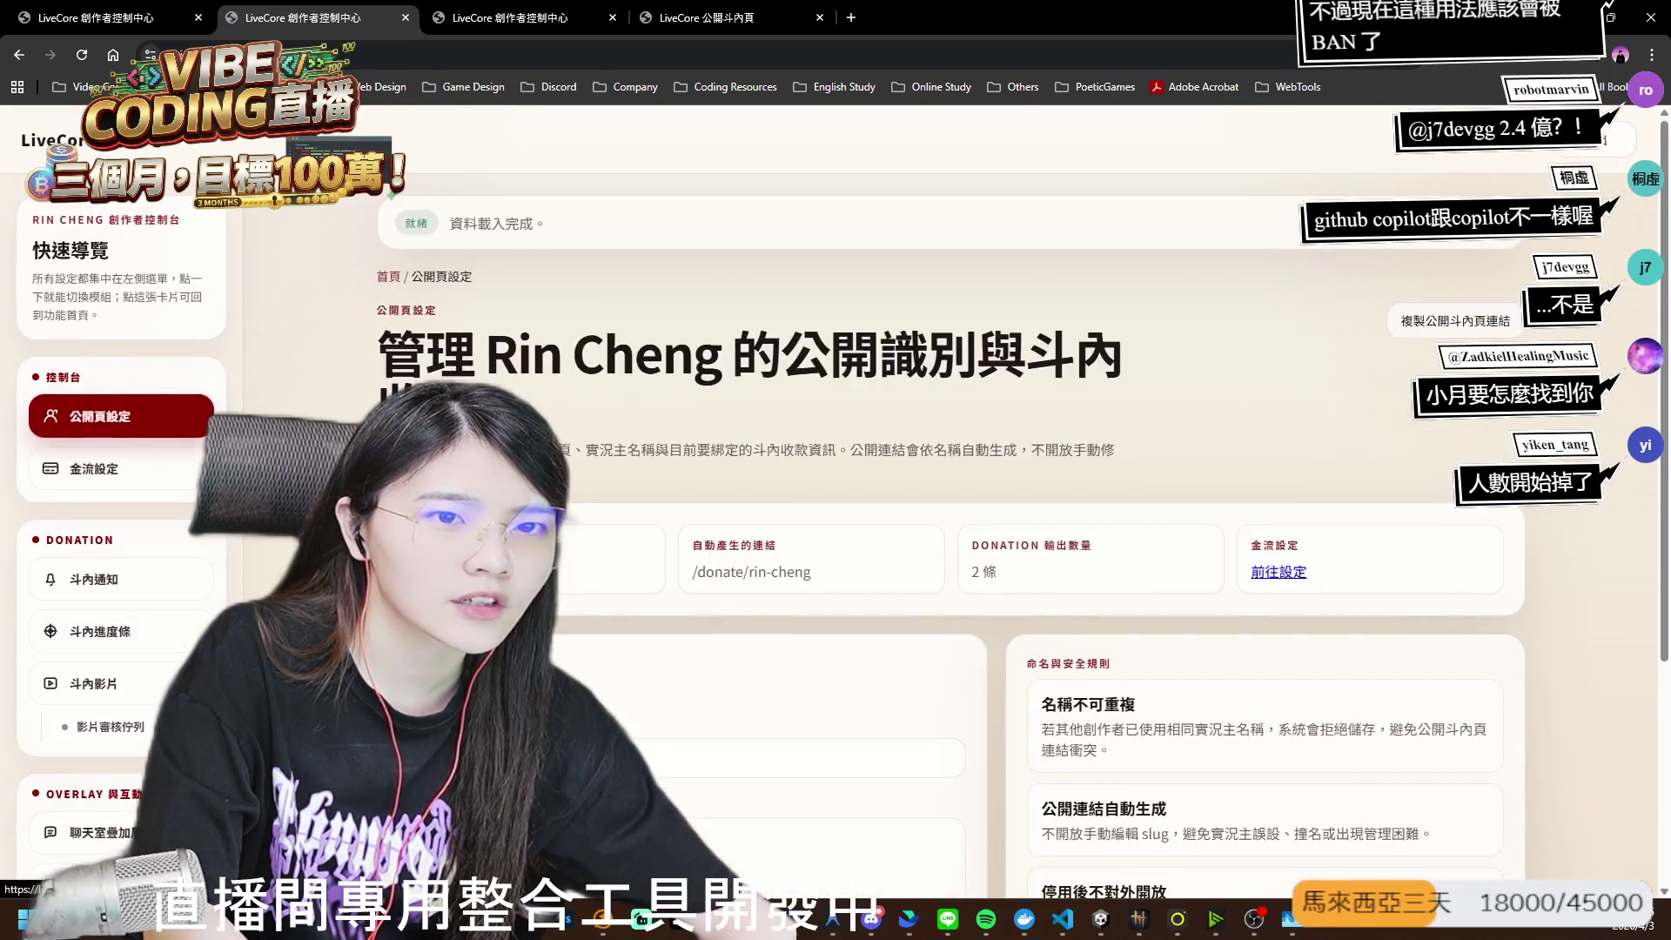
scroll(674, 759, down, 2)
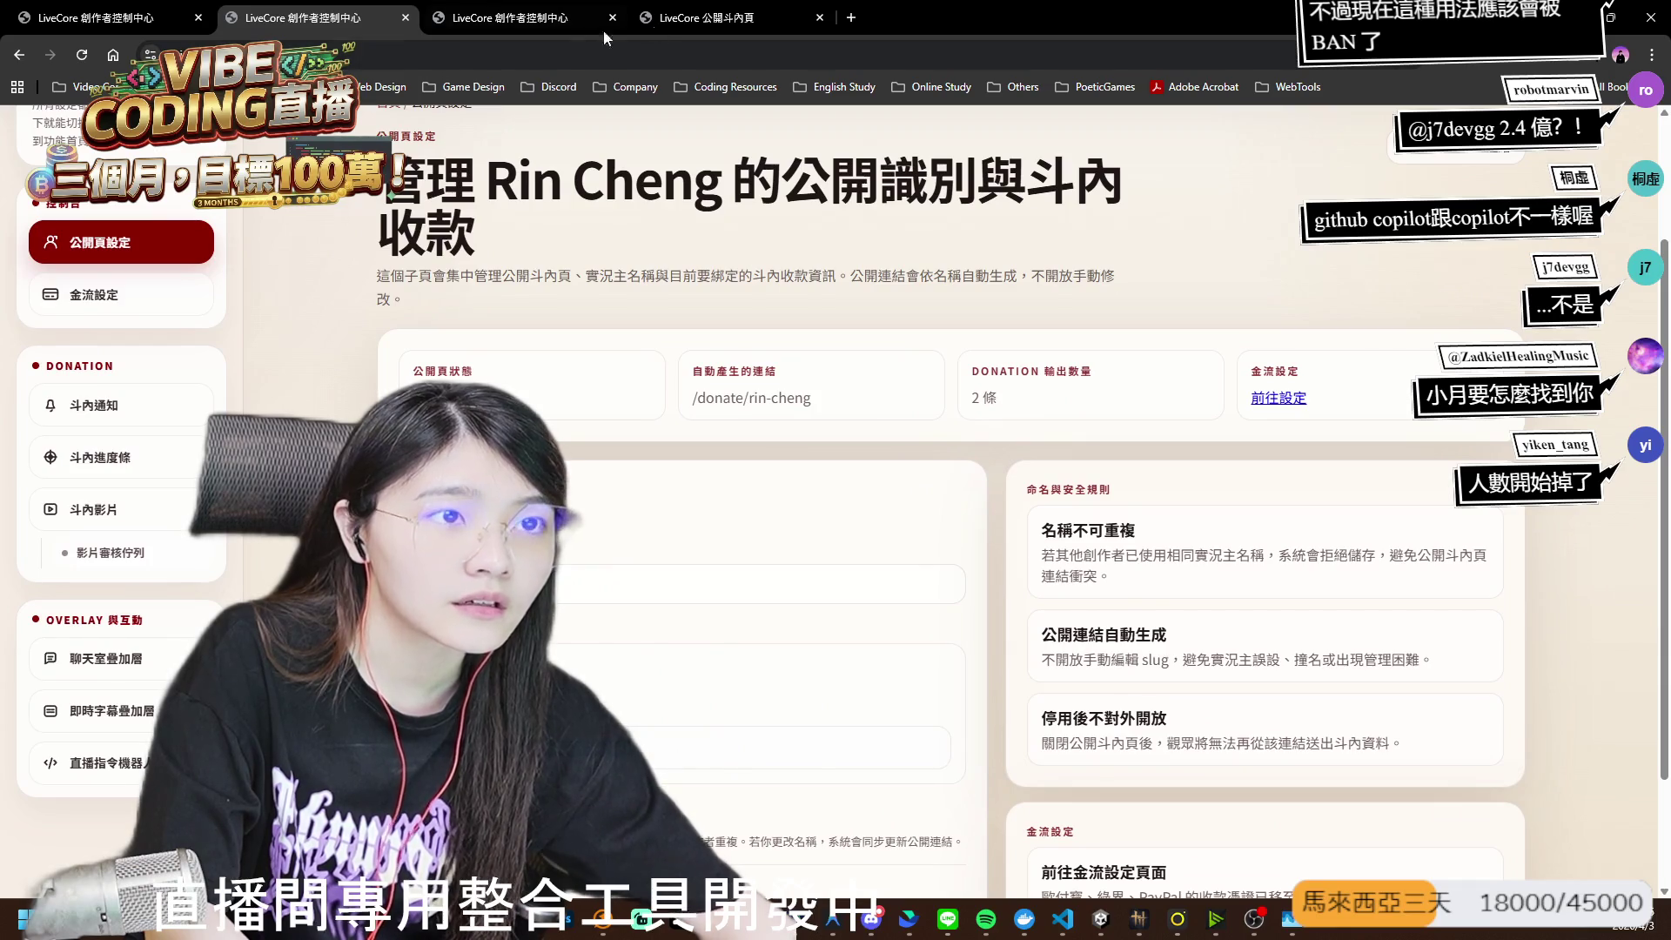
- Load the public donation page in a new third tab by pasting its address
click(851, 17)
drag(859, 15, 524, 31)
click(530, 61)
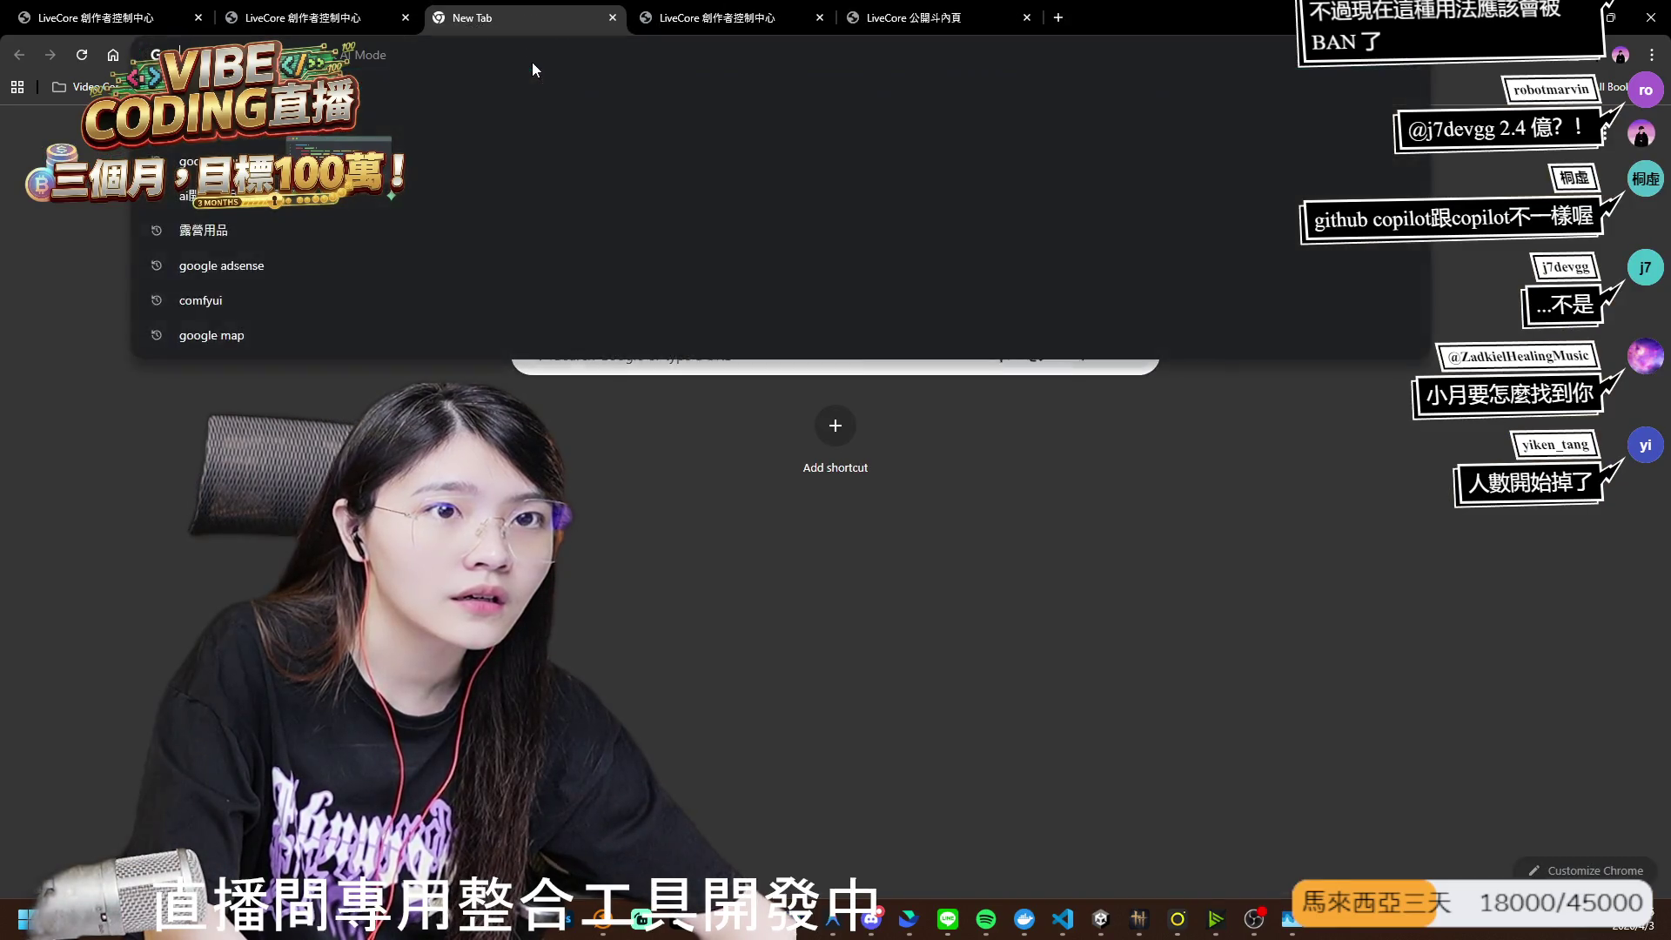
key(ctrl+v)
key(Return)
key(ctrl+shift+Tab)
scroll(674, 523, down, 2)
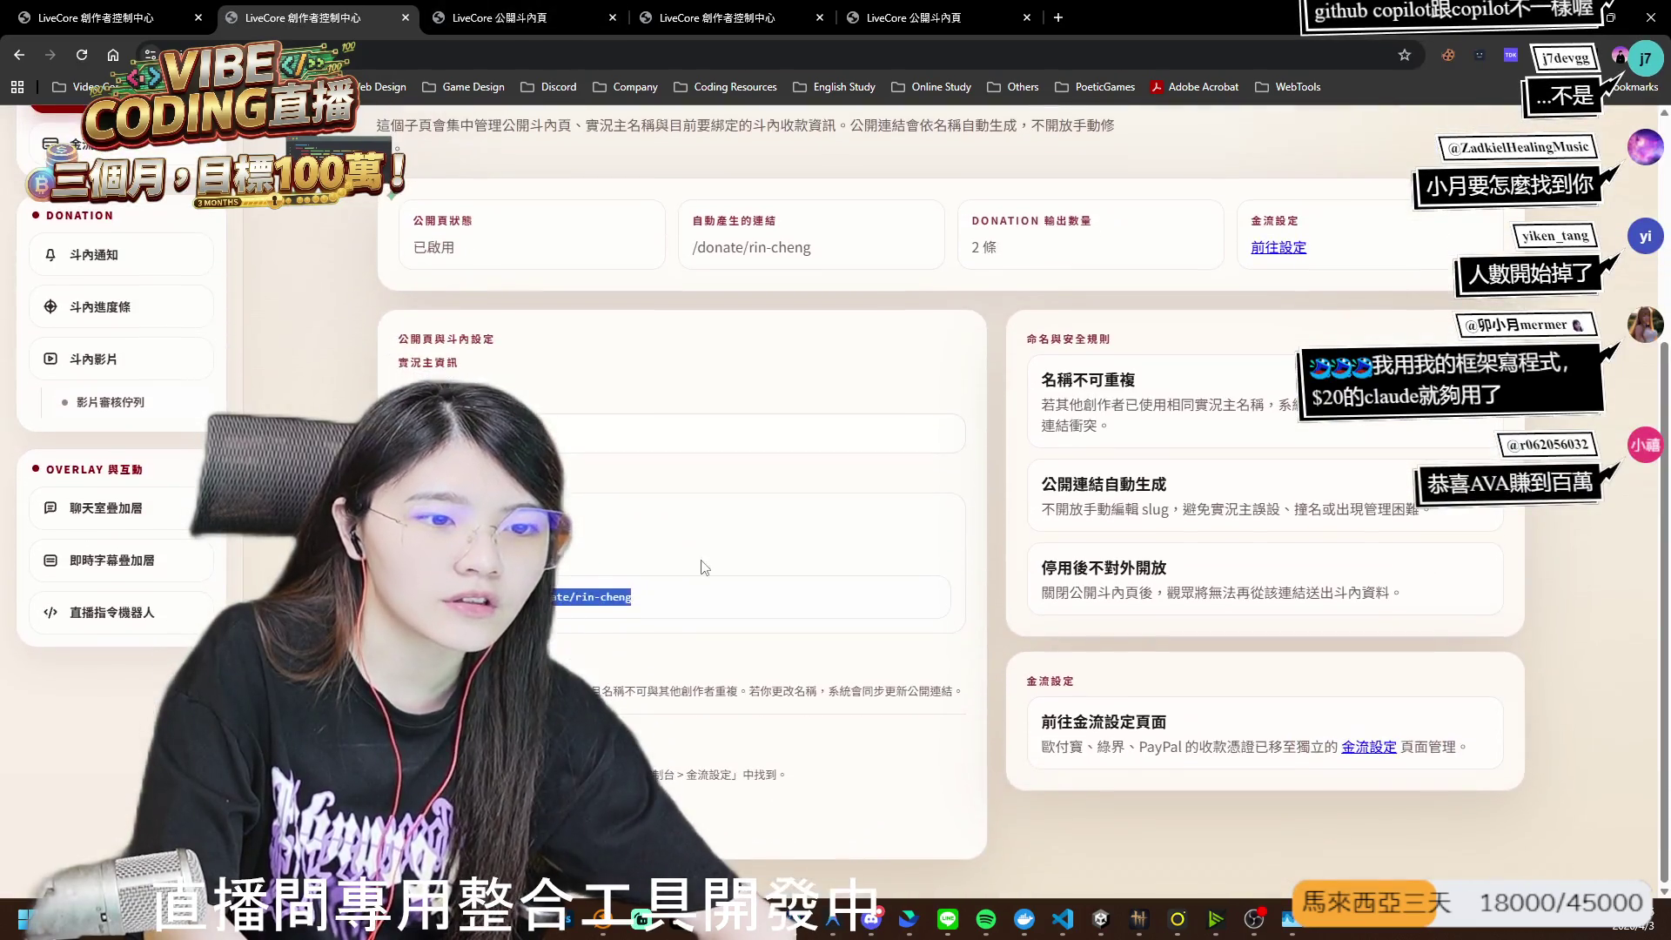
click(515, 18)
scroll(608, 430, down, 6)
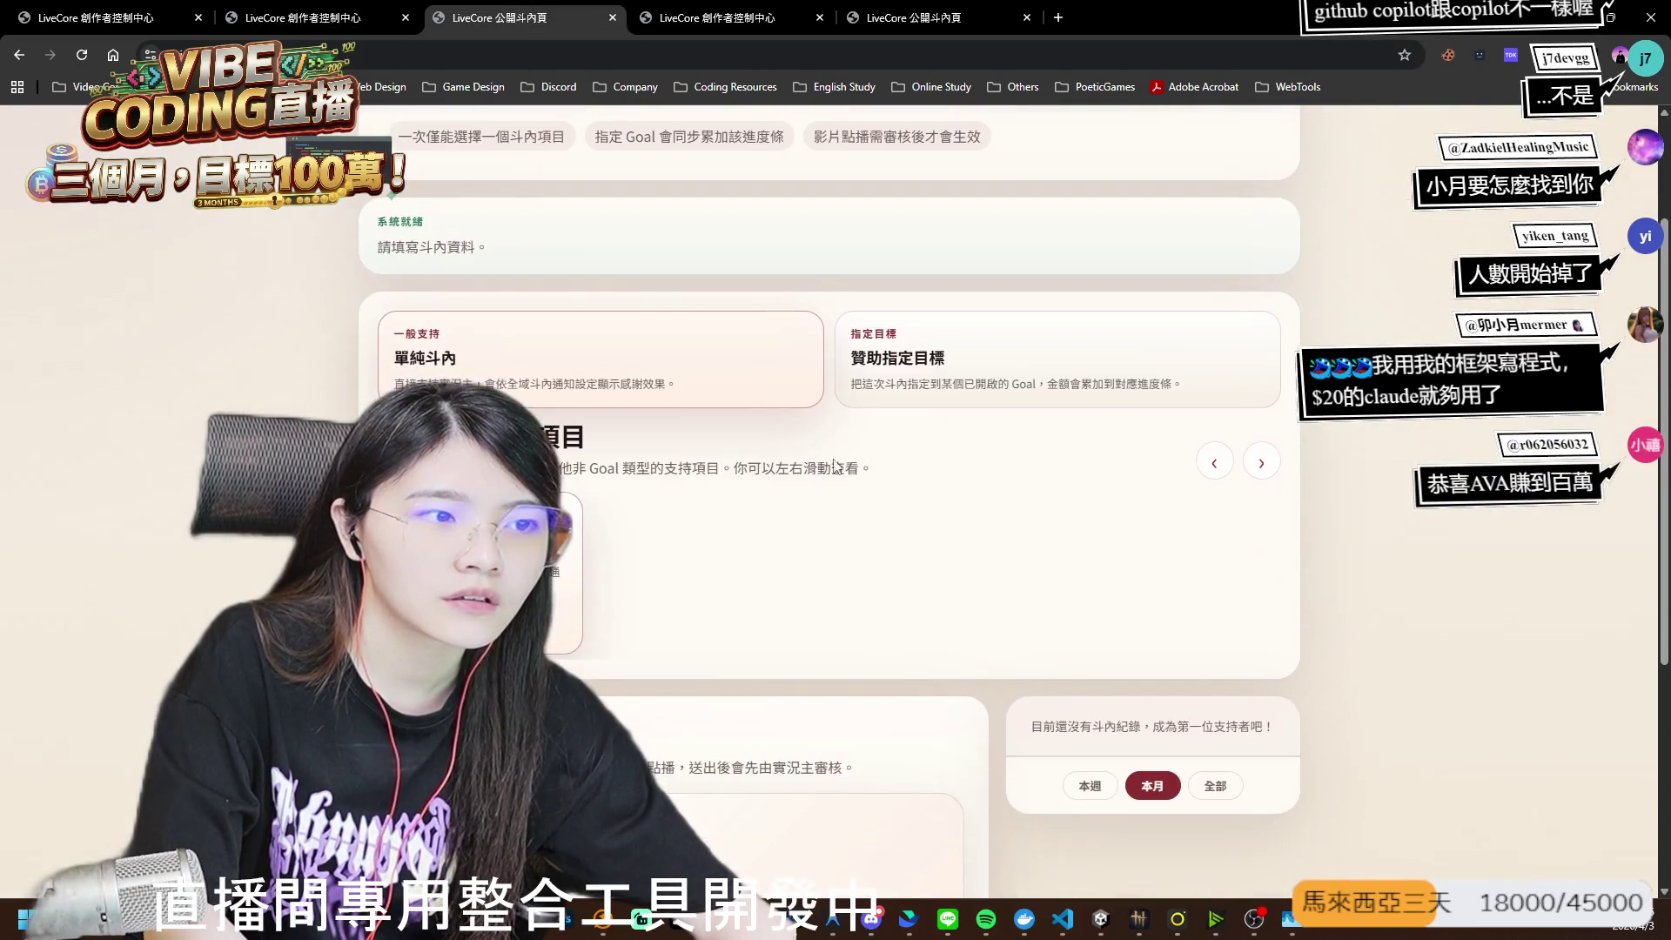
- Scroll through the donation notification settings page on the creator dashboard
key(ctrl+shift+Tab)
scroll(836, 502, up, 4)
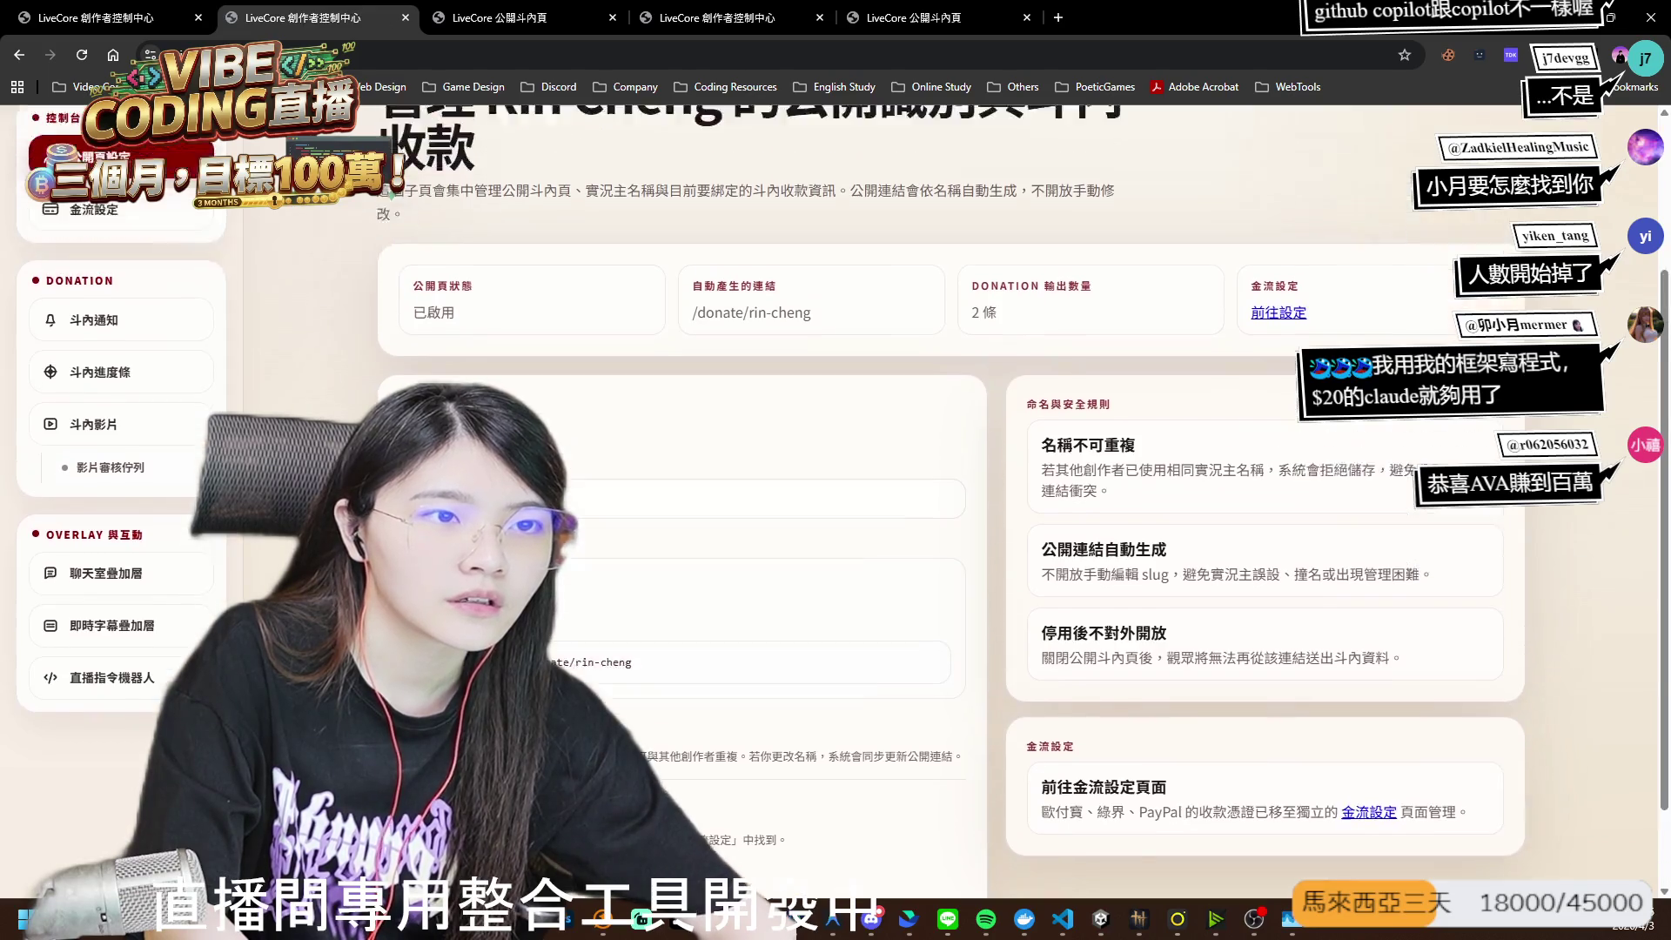
click(122, 579)
scroll(871, 522, down, 3)
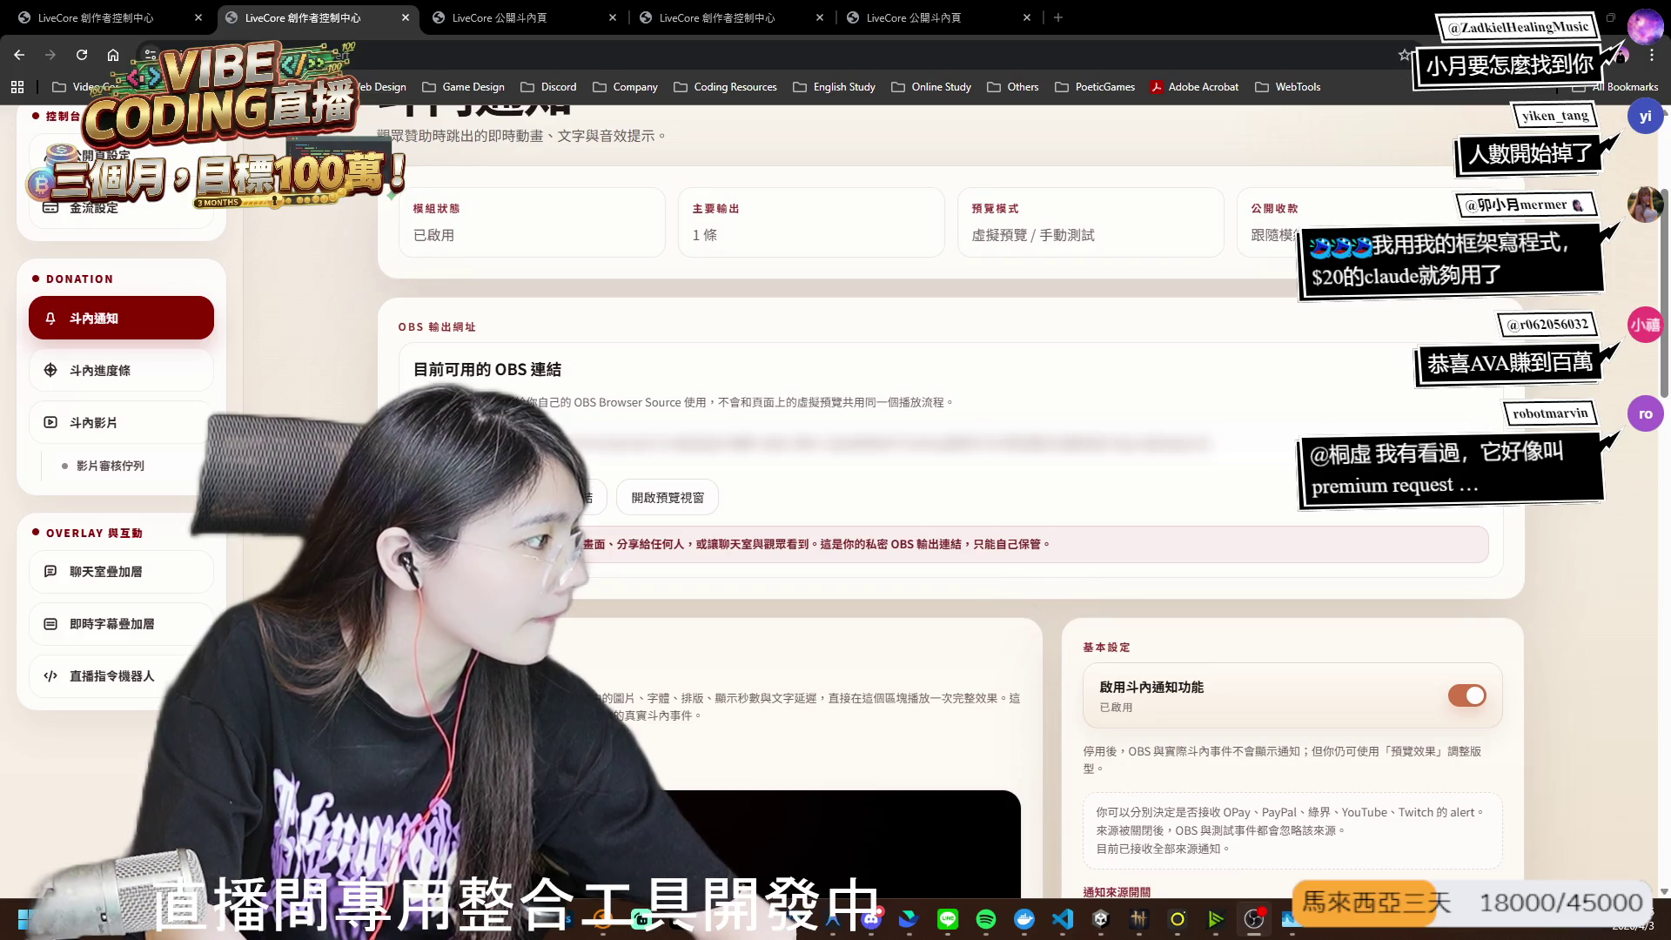
scroll(861, 596, down, 3)
scroll(869, 486, down, 3)
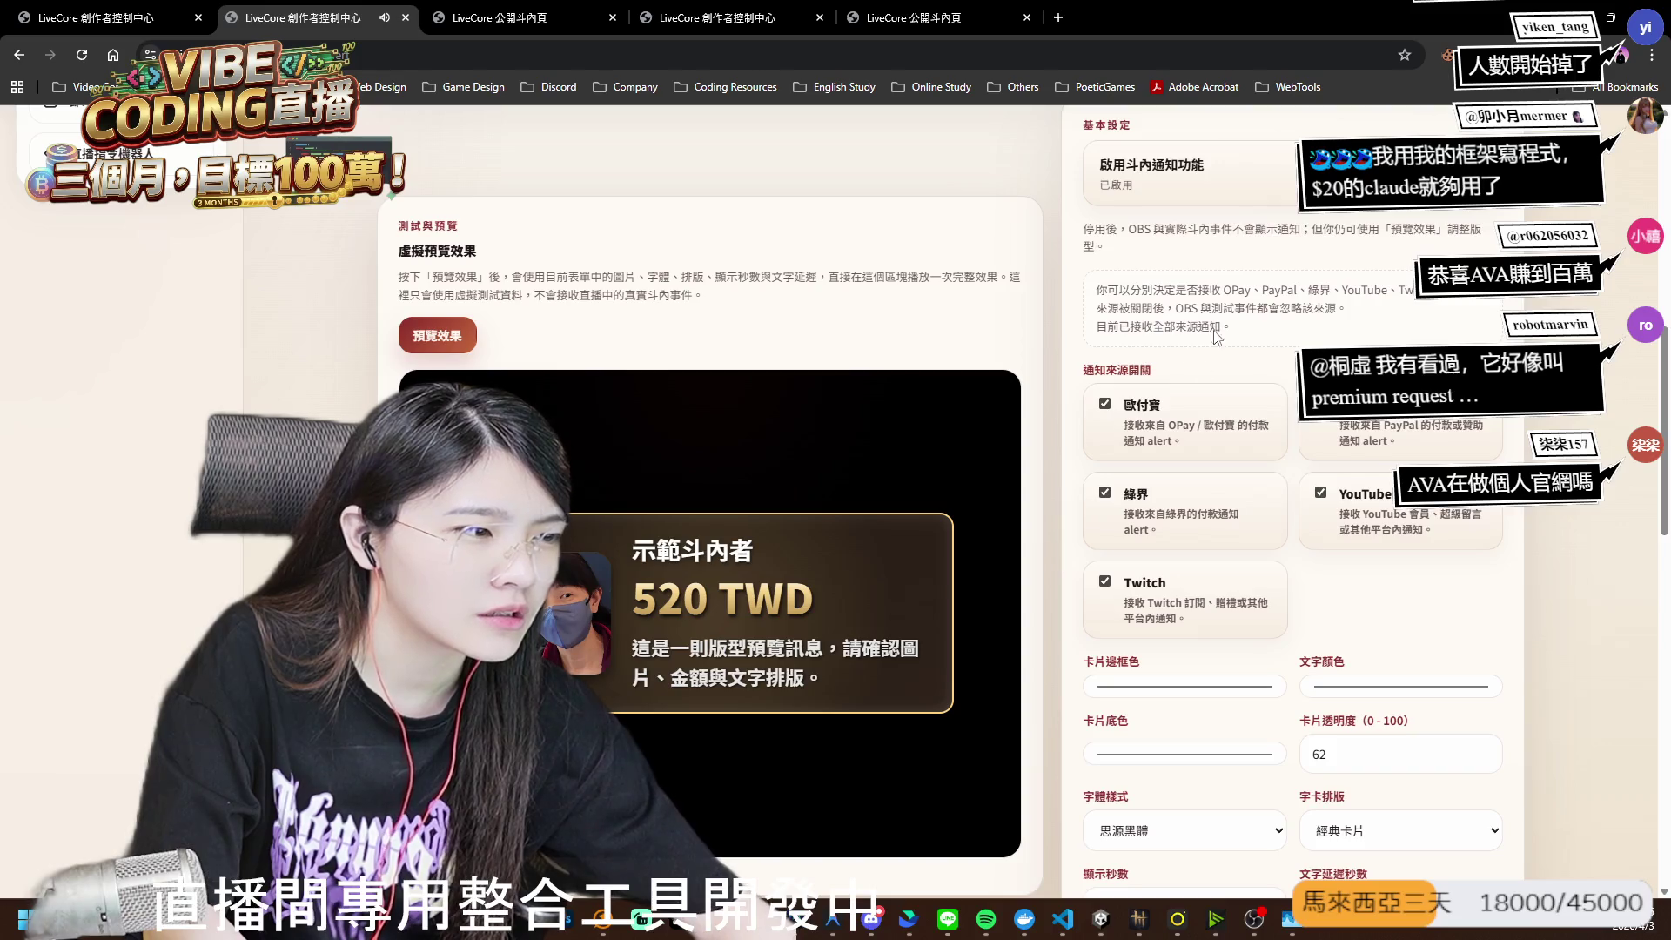
scroll(1172, 523, down, 8)
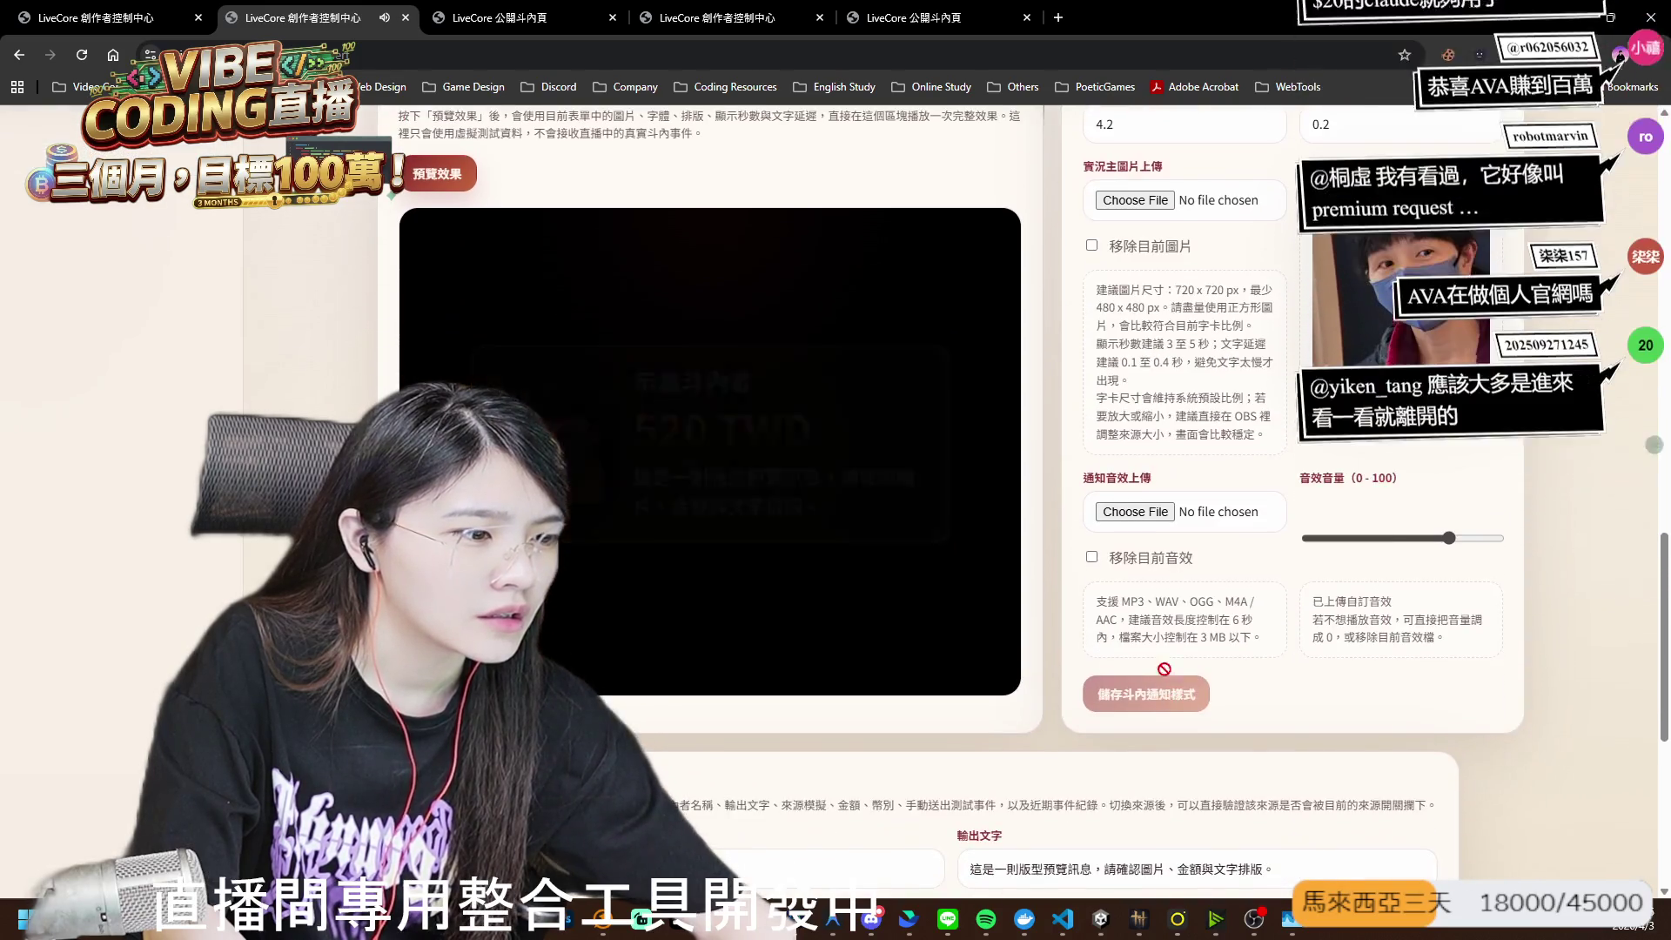
scroll(764, 679, down, 3)
scroll(765, 680, down, 4)
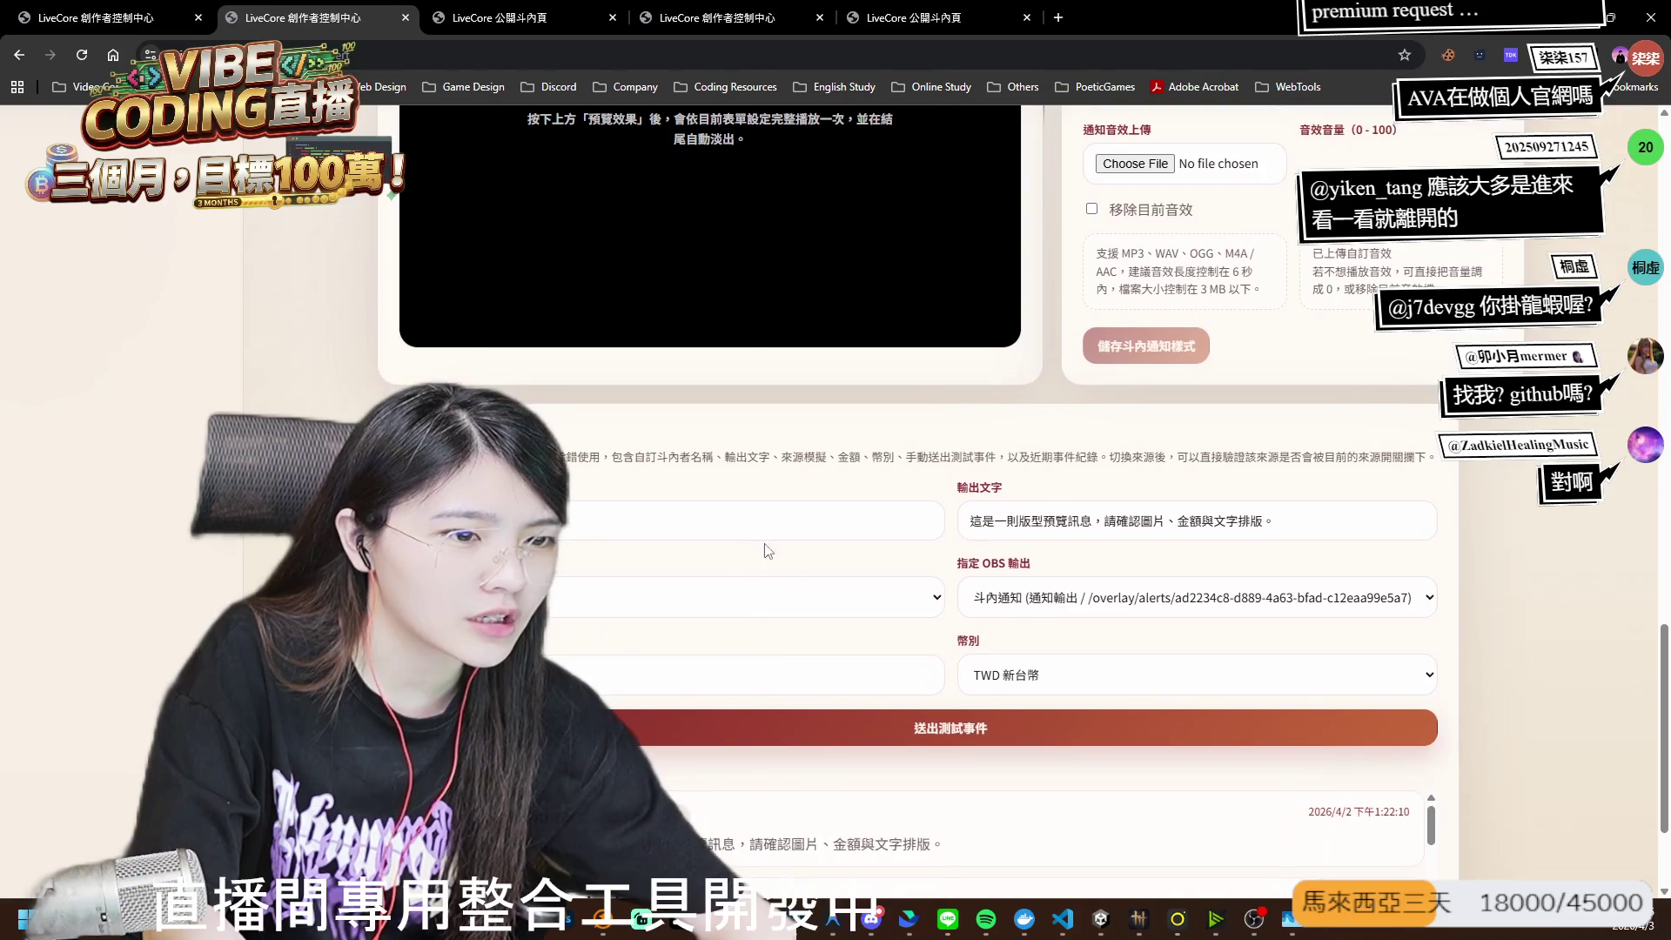
scroll(797, 578, up, 9)
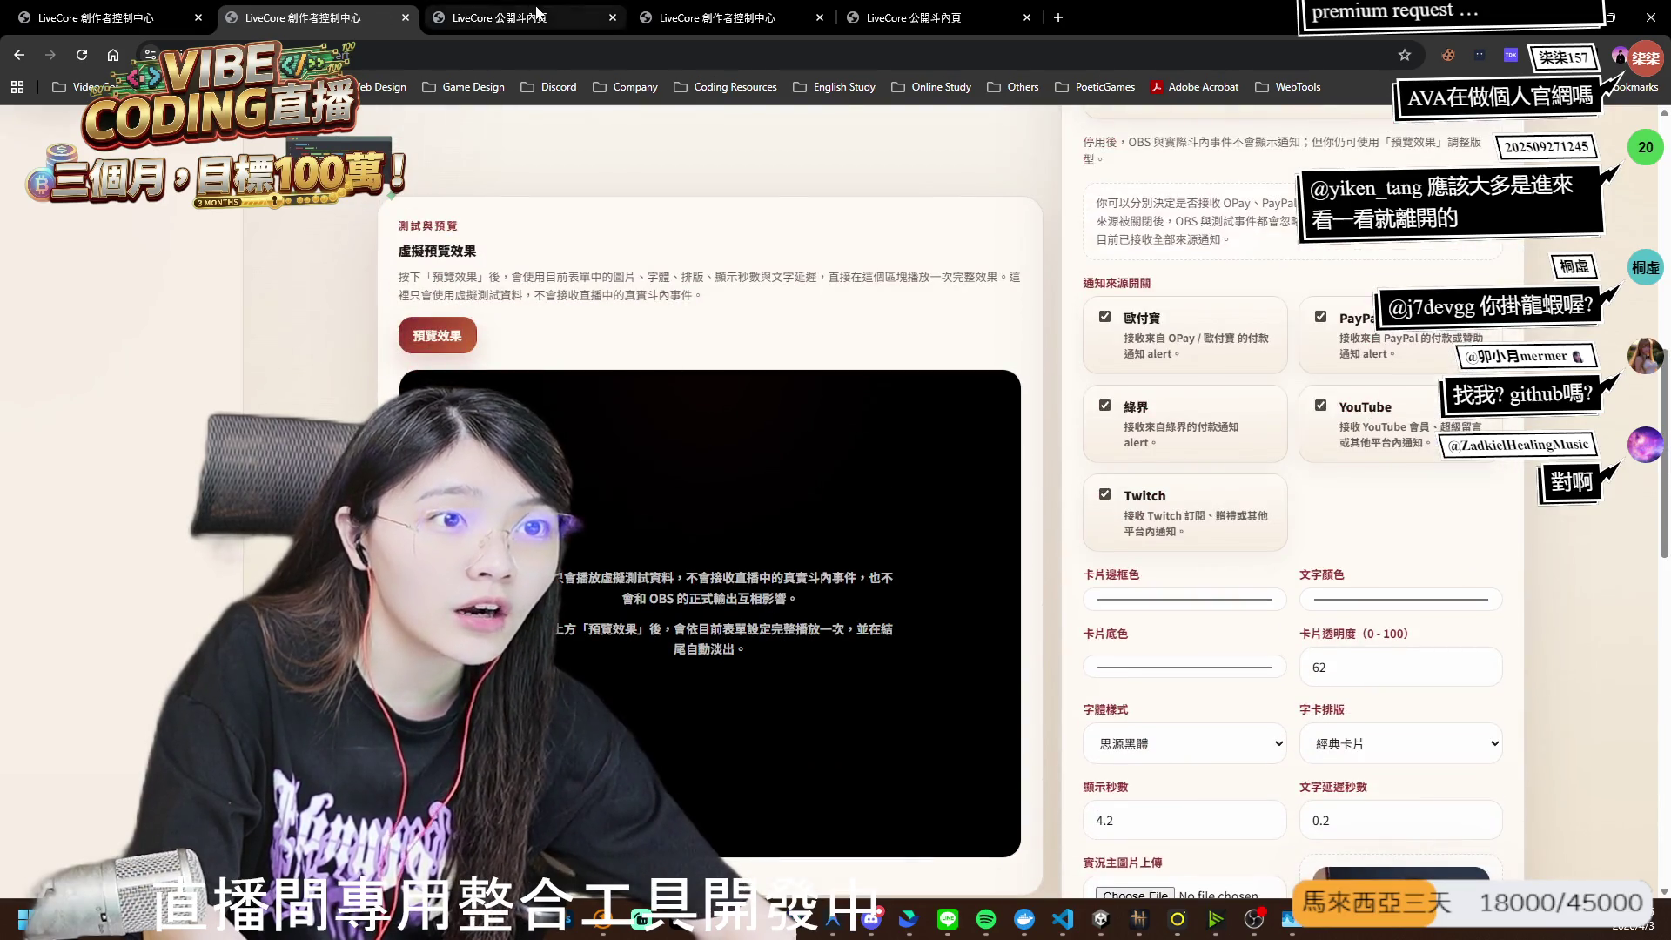
- Return to the public donation form showing the default amount of 100
key(ctrl+Tab)
scroll(764, 522, down, 3)
key(ctrl+shift+Tab)
key(ctrl+Tab)
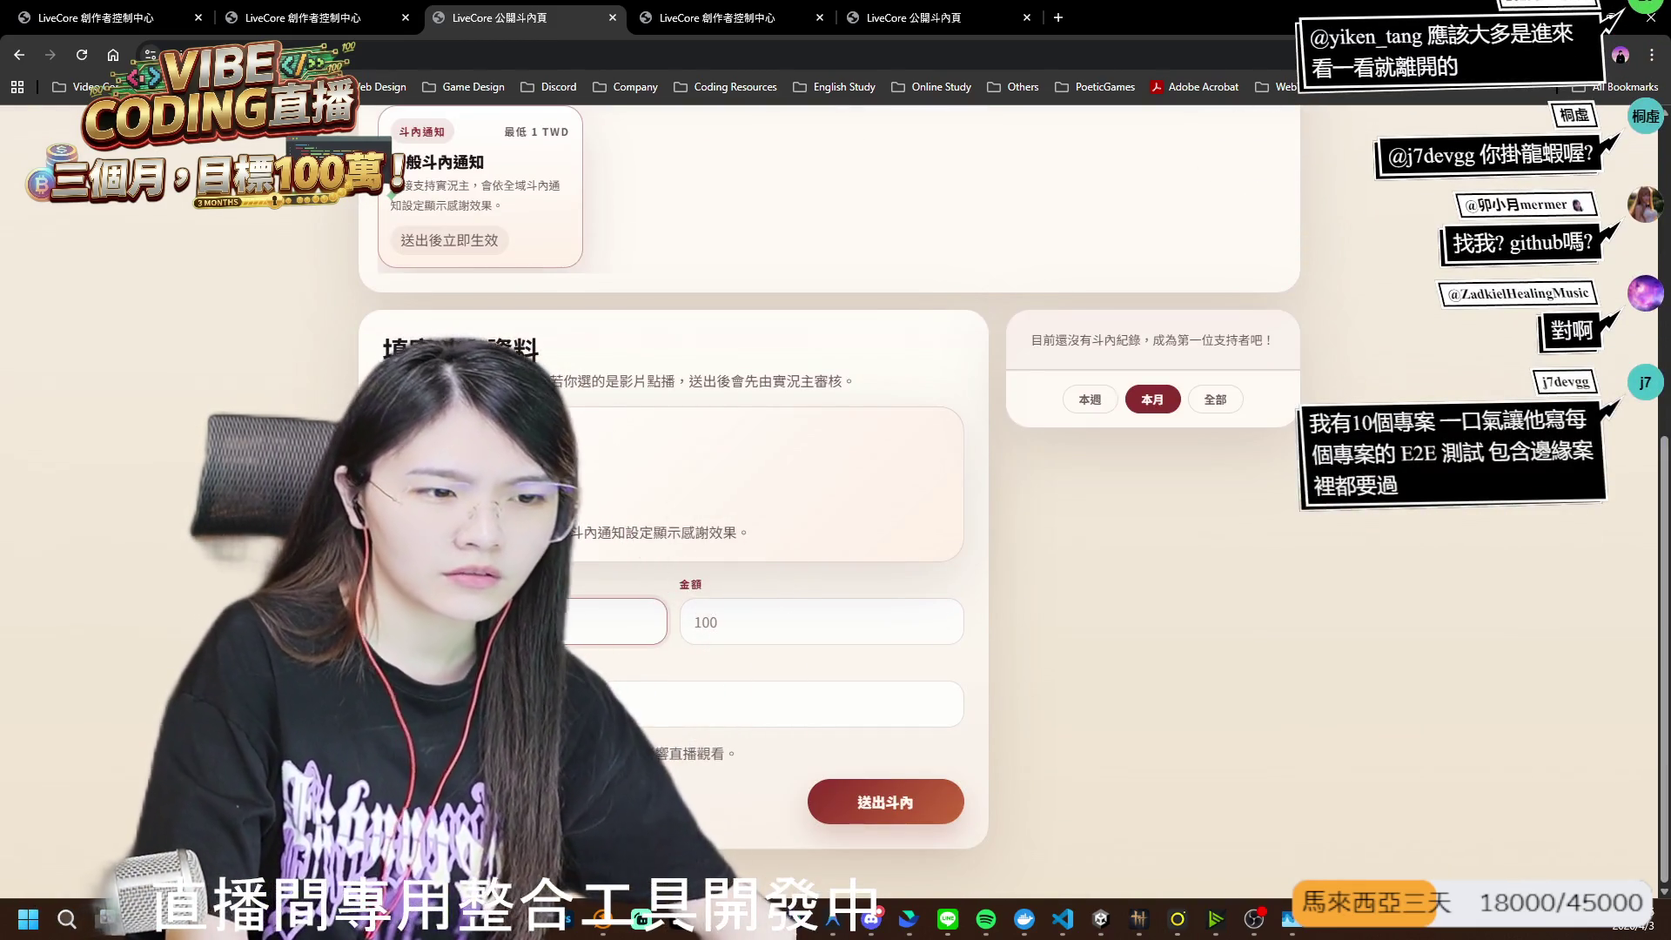
scroll(792, 594, up, 2)
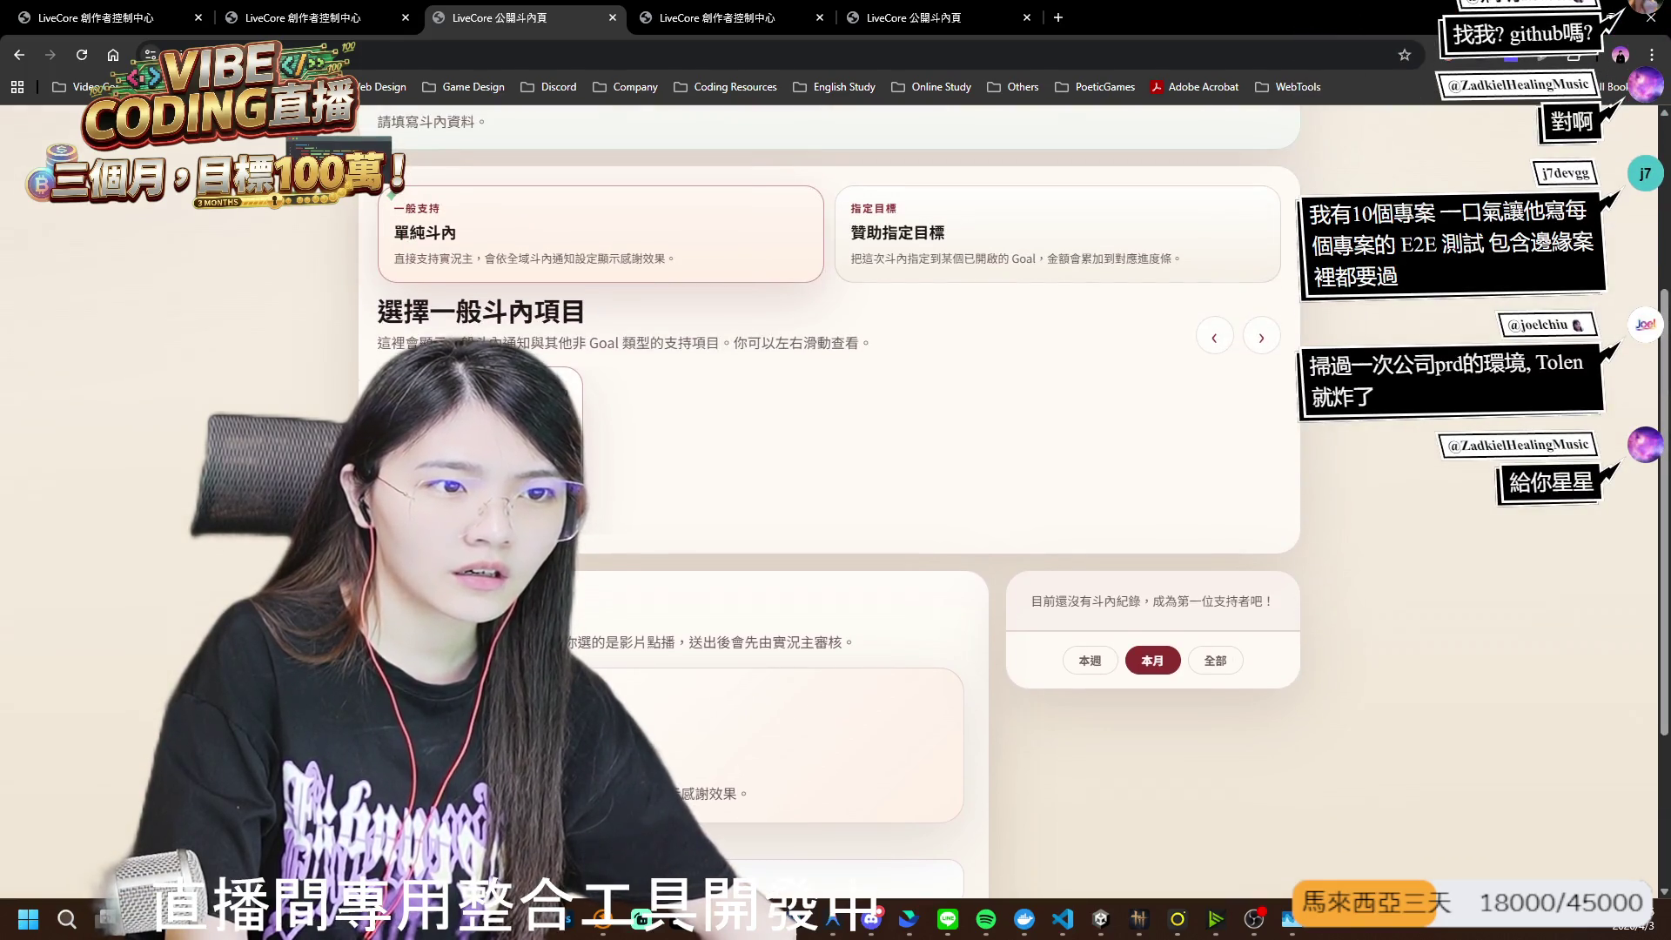
key(ctrl+shift+Tab)
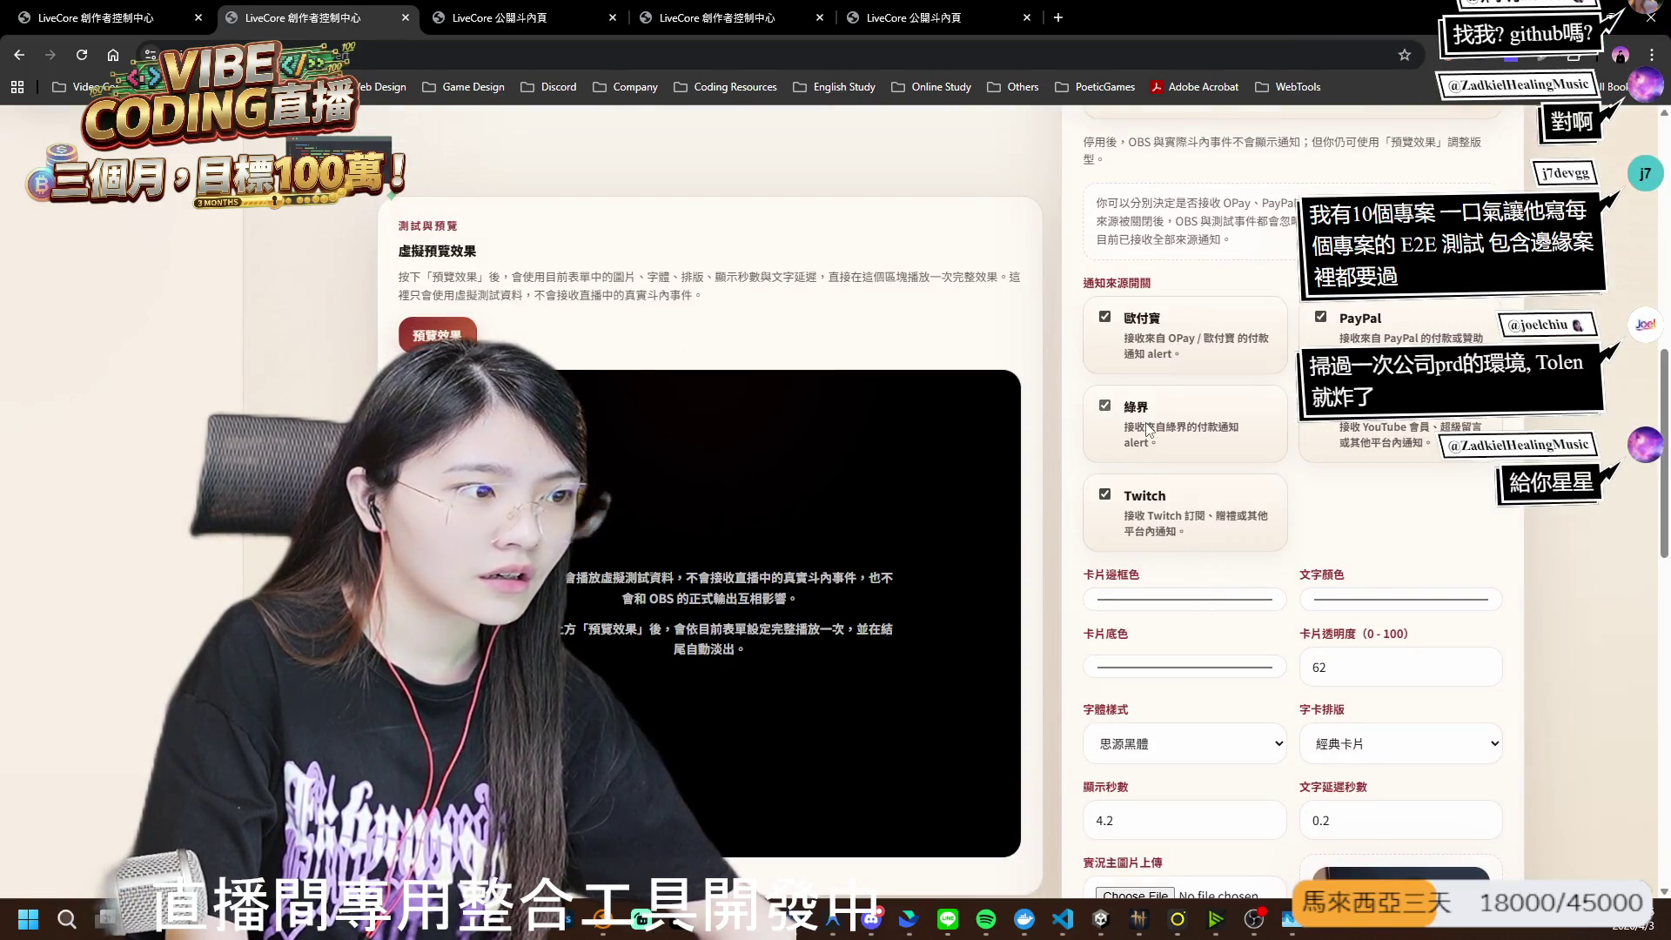
scroll(1216, 592, down, 7)
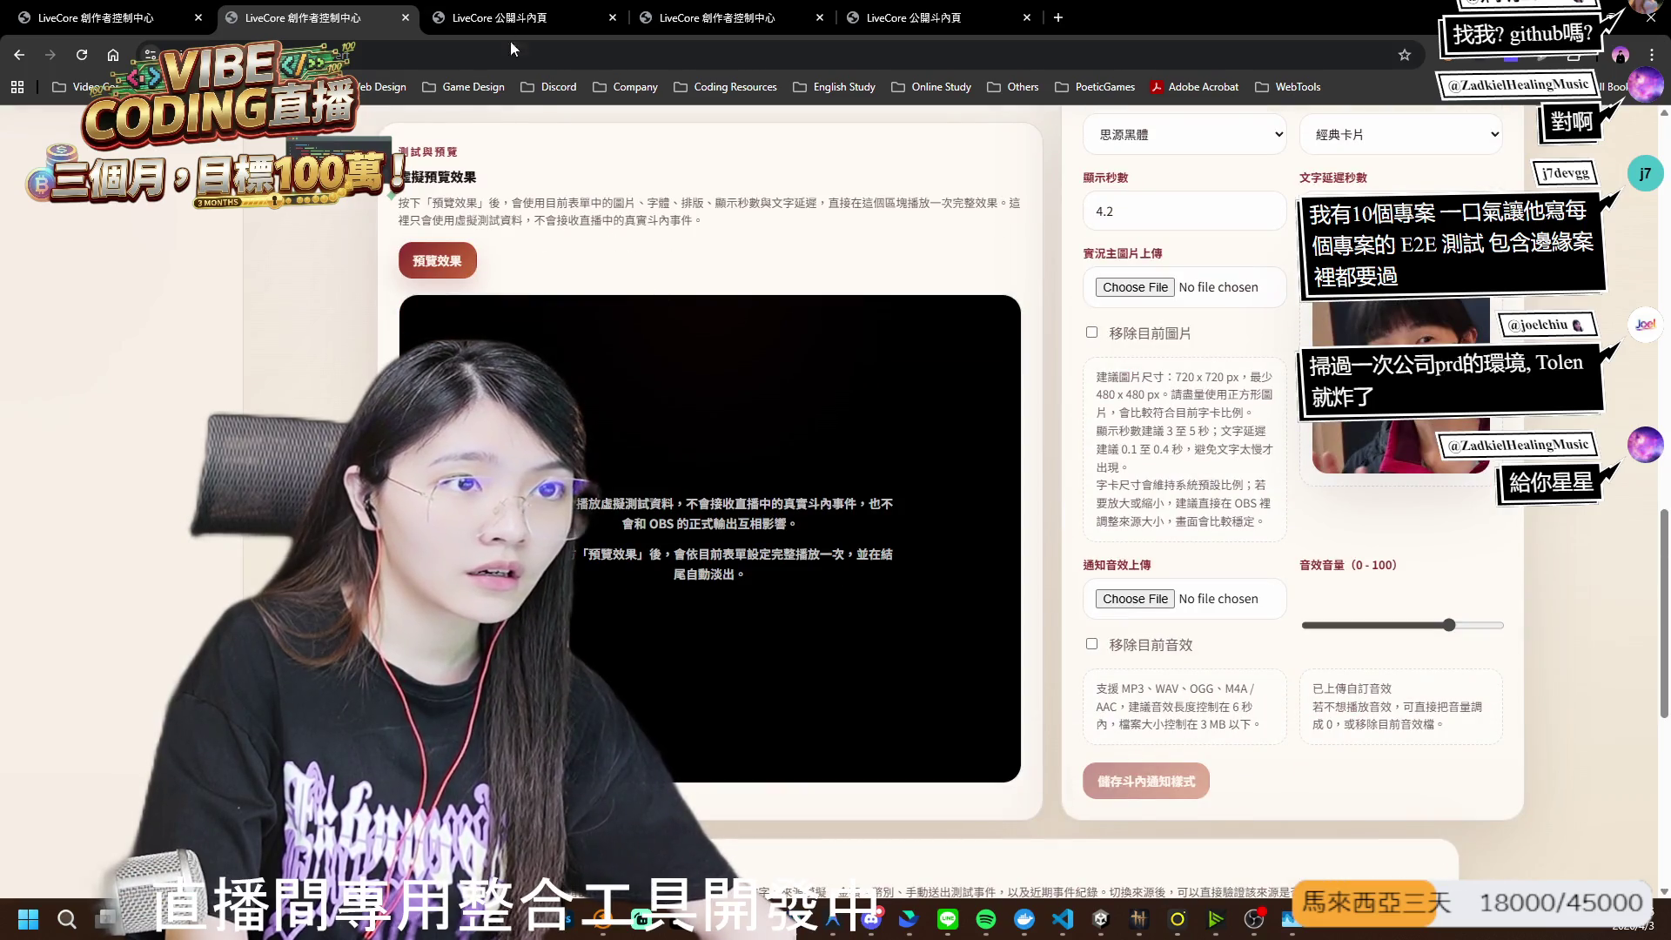
key(ctrl+Tab)
key(ctrl+r)
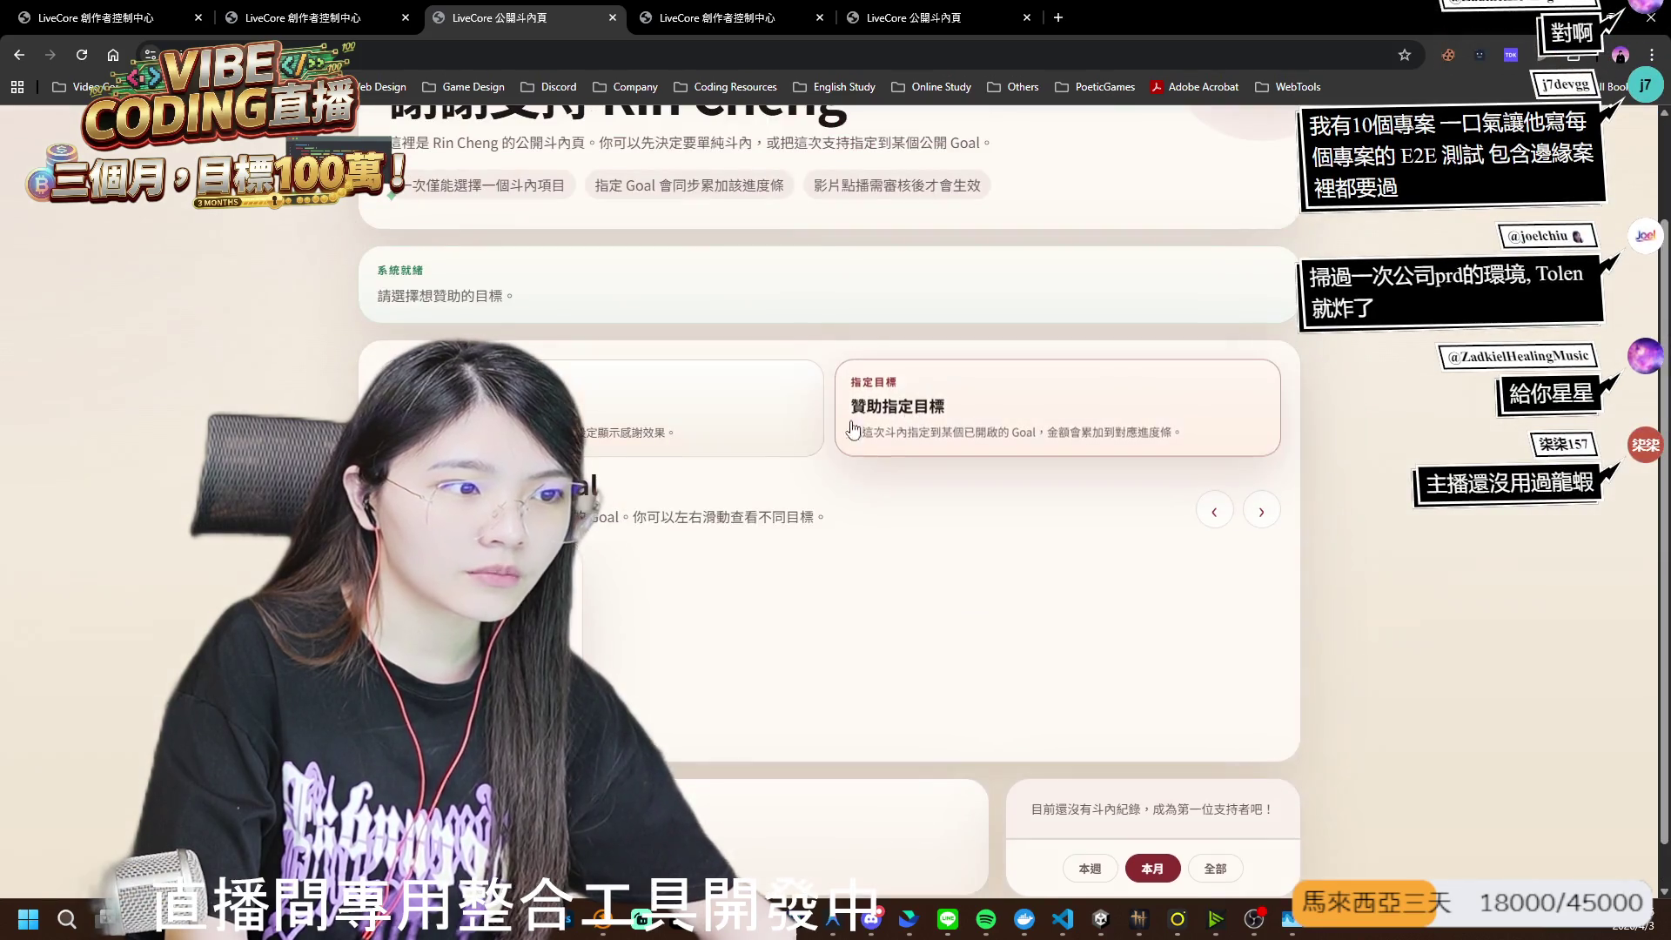
scroll(669, 544, down, 5)
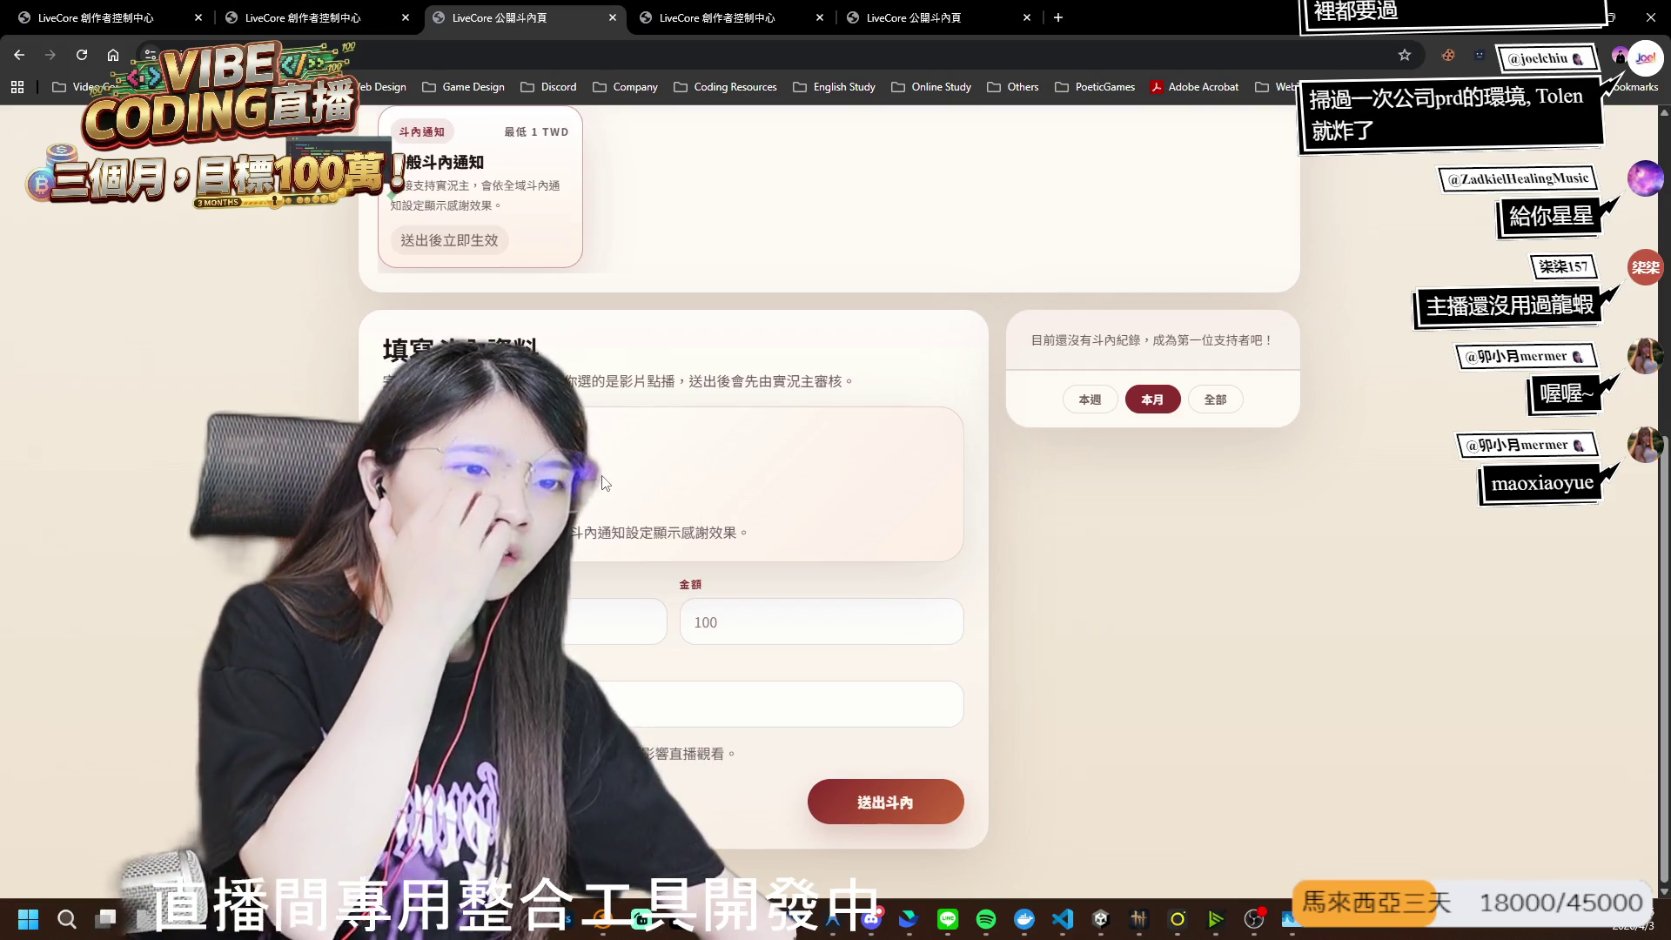
key(ctrl+shift+Tab)
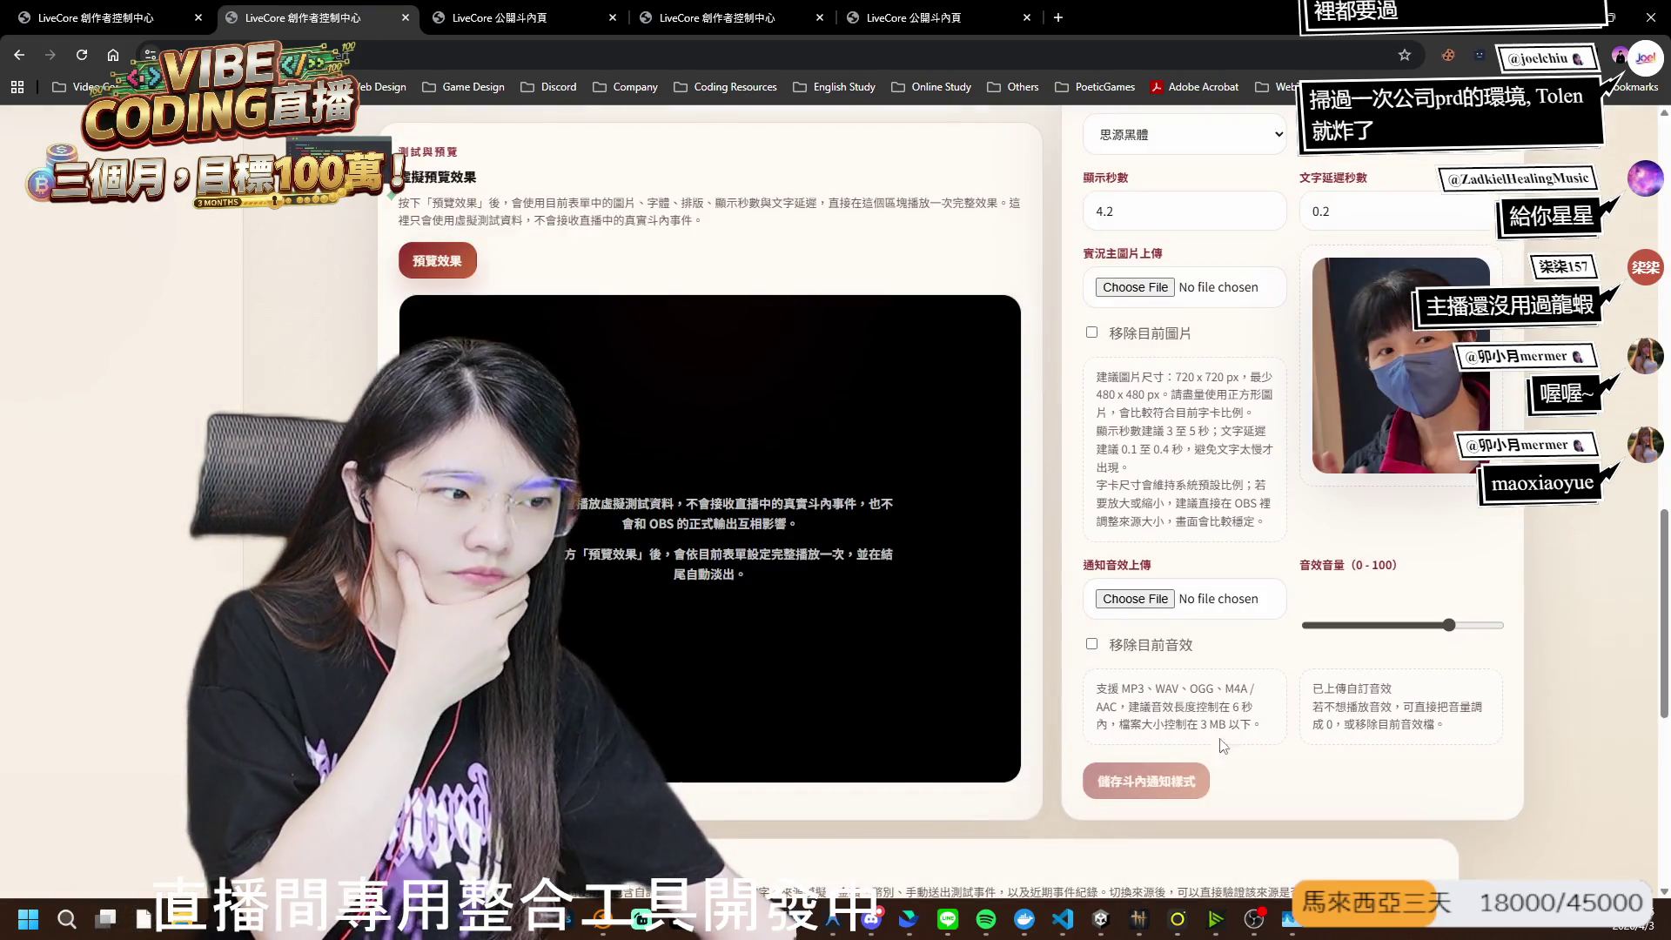
scroll(1157, 636, up, 5)
scroll(1158, 639, down, 6)
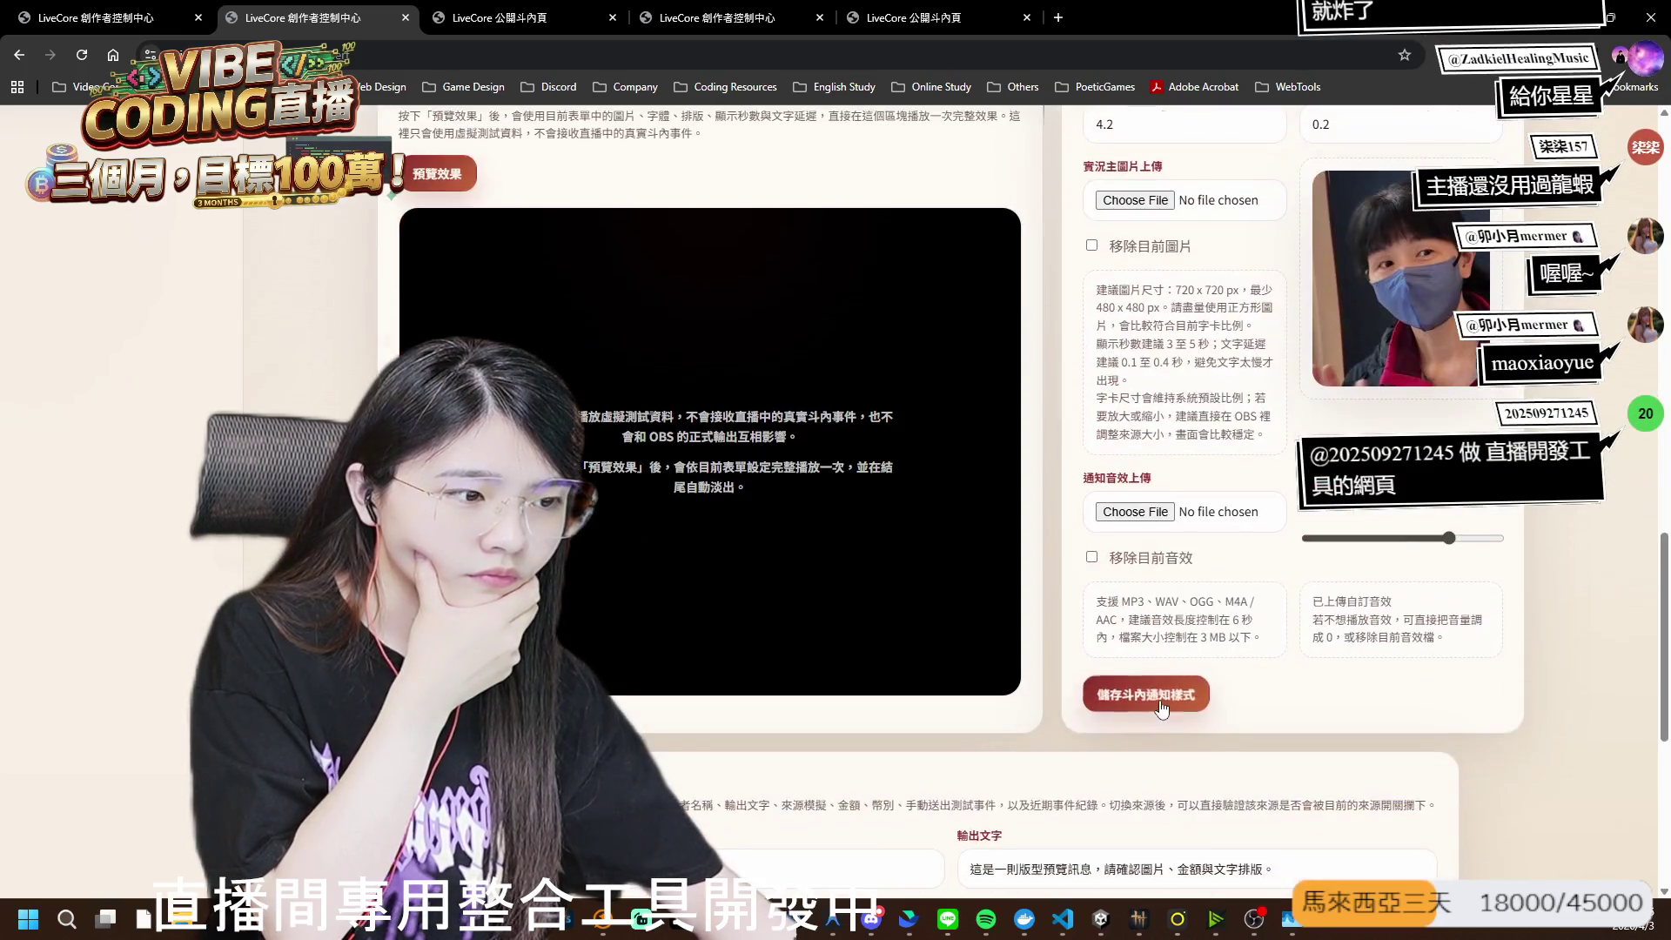
click(514, 27)
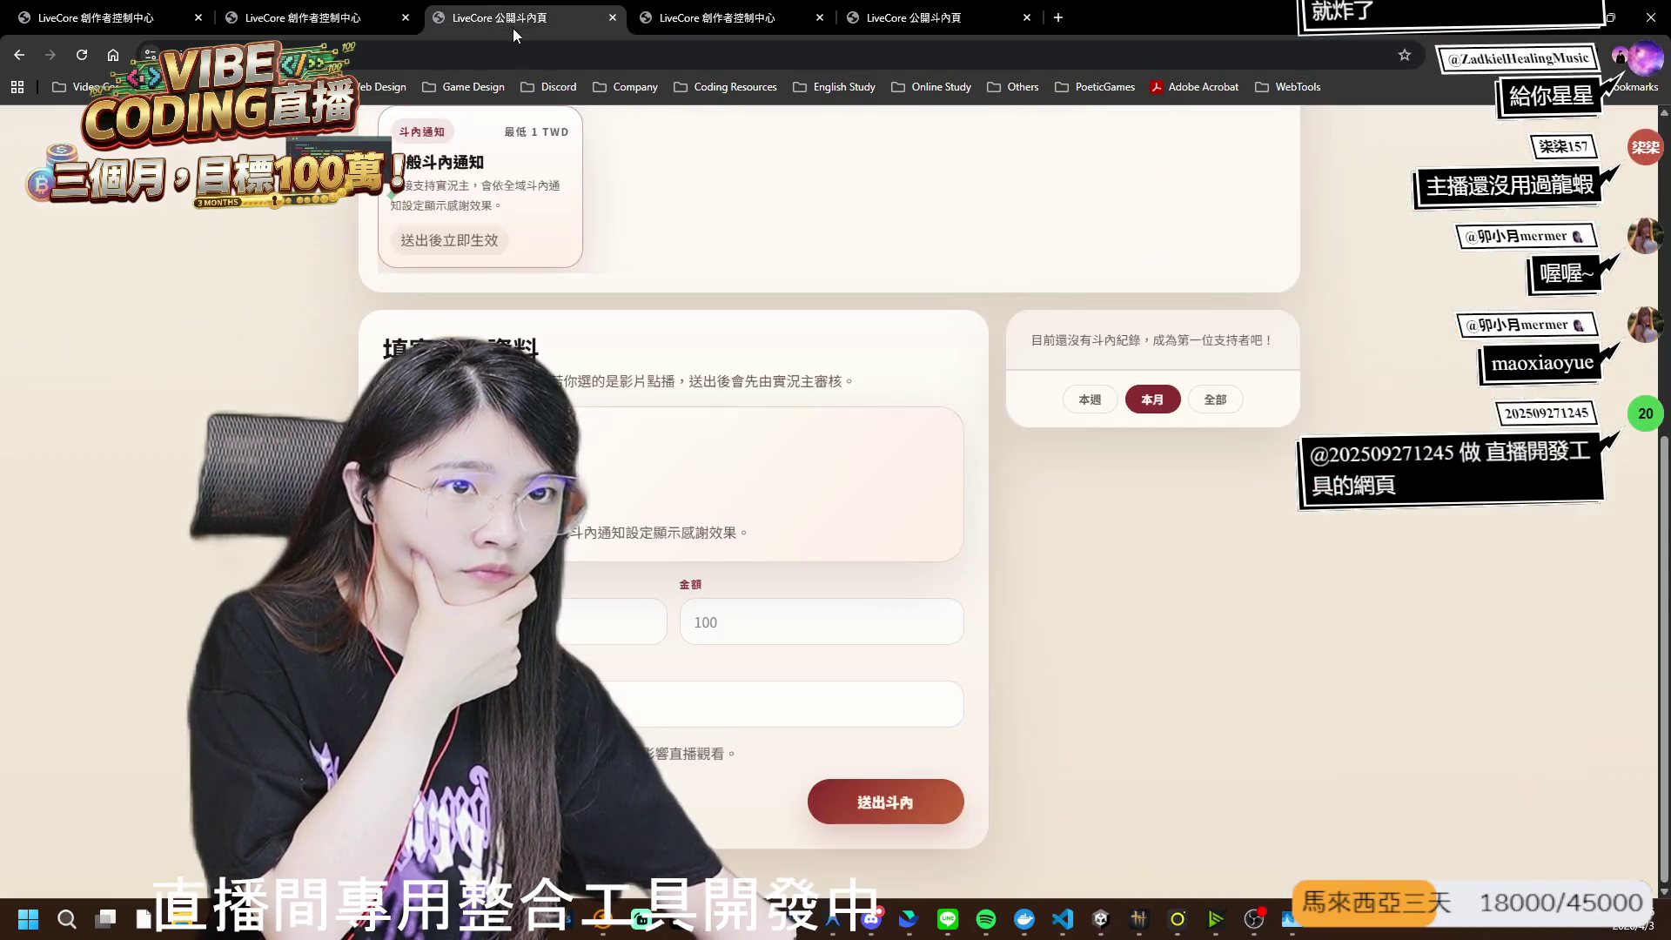
key(ctrl+l)
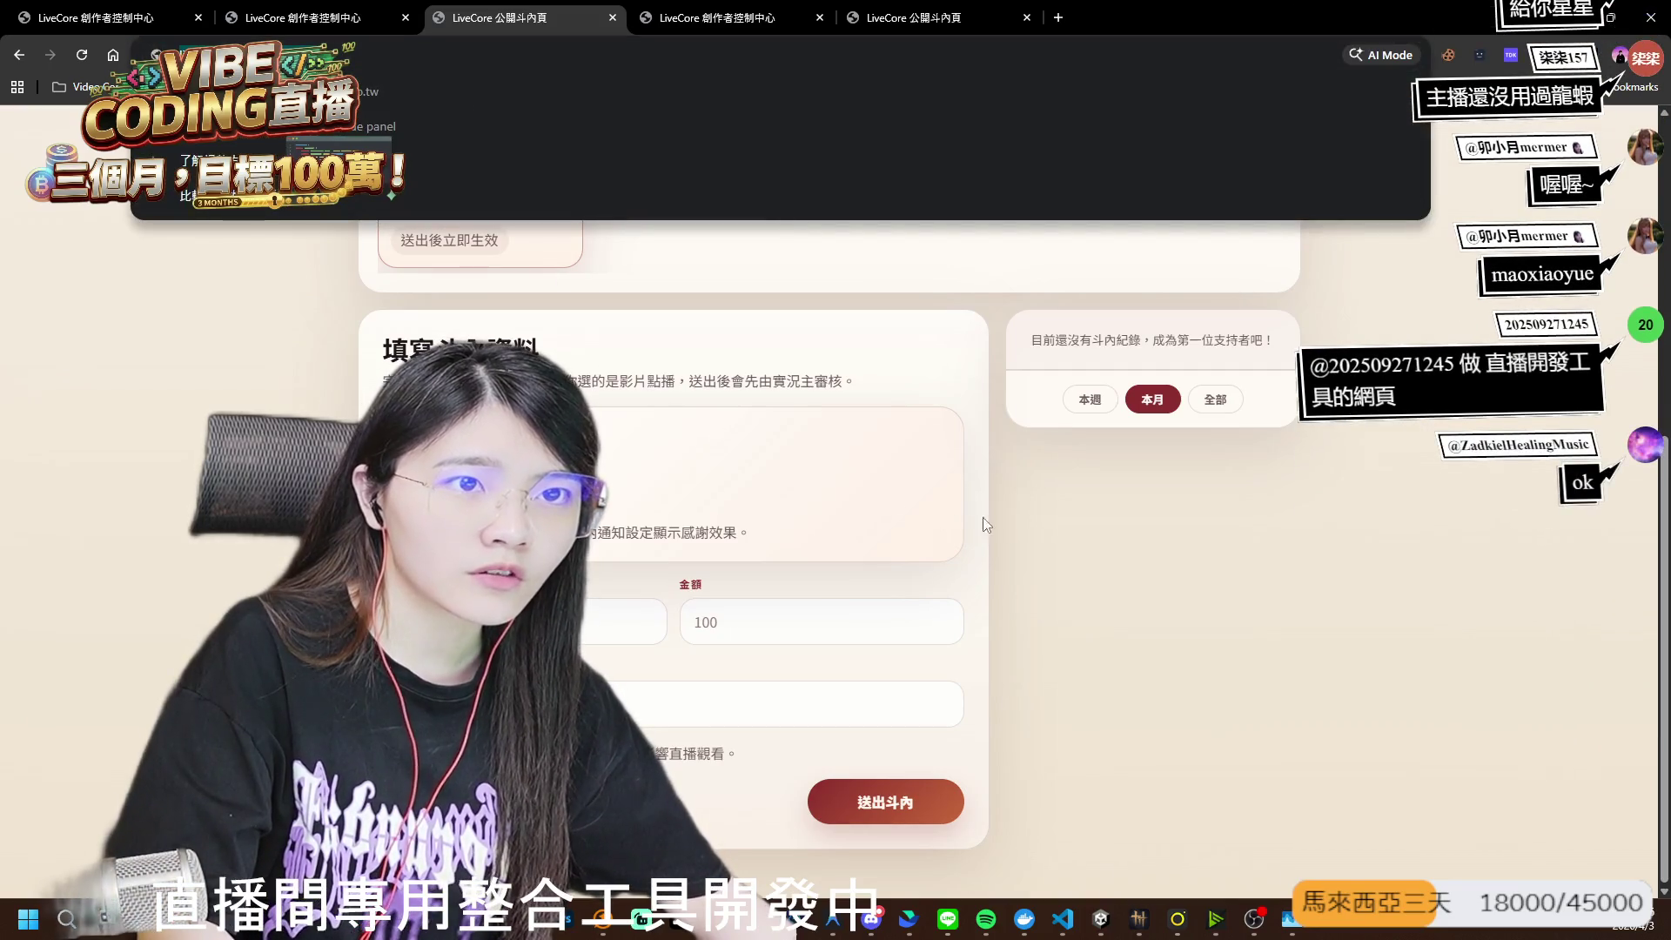
- Review the 填寫斗內資料 form, then start Landmark Battle from the Unity title screen
click(1104, 551)
scroll(704, 320, up, 5)
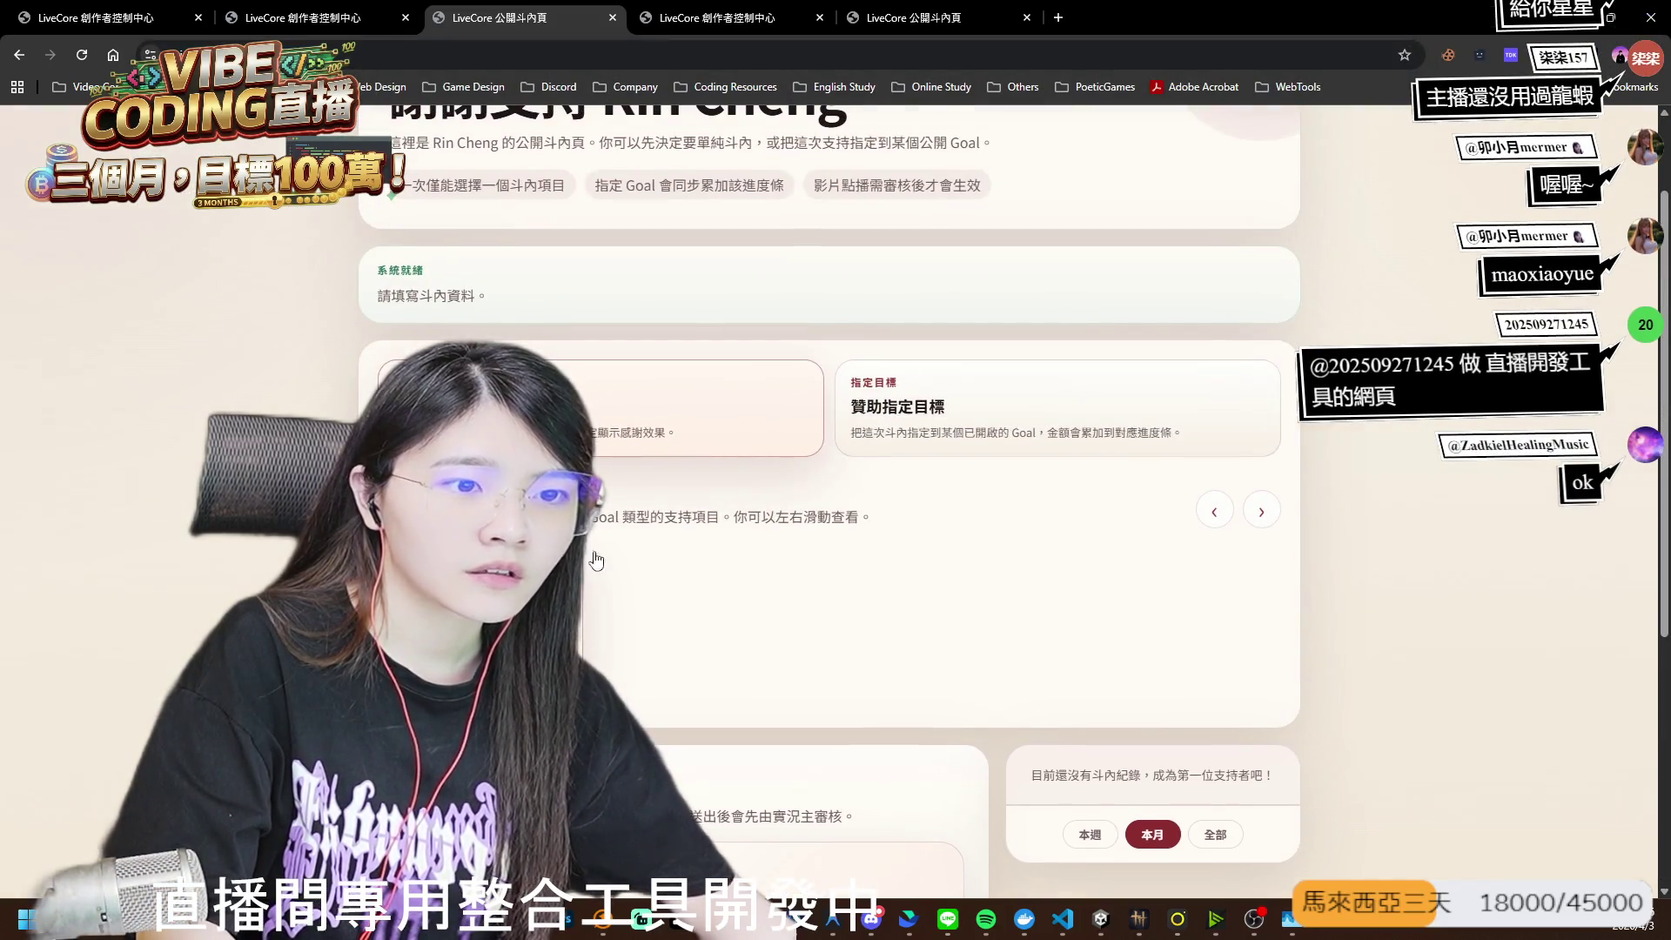
scroll(705, 322, down, 2)
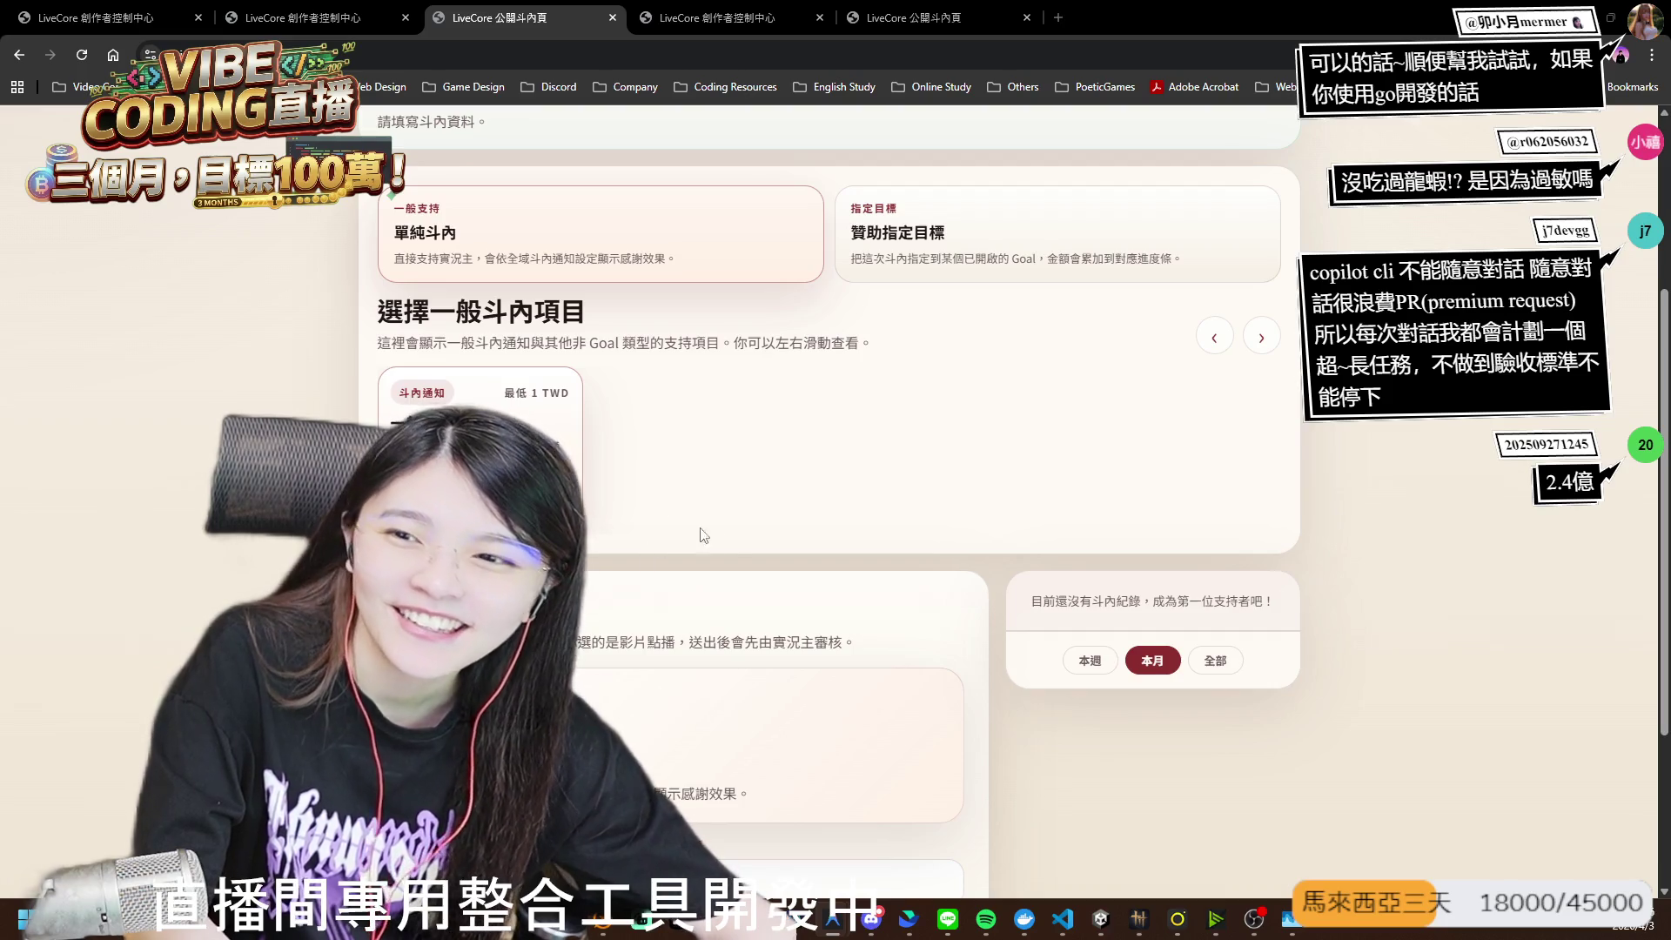
scroll(662, 542, down, 3)
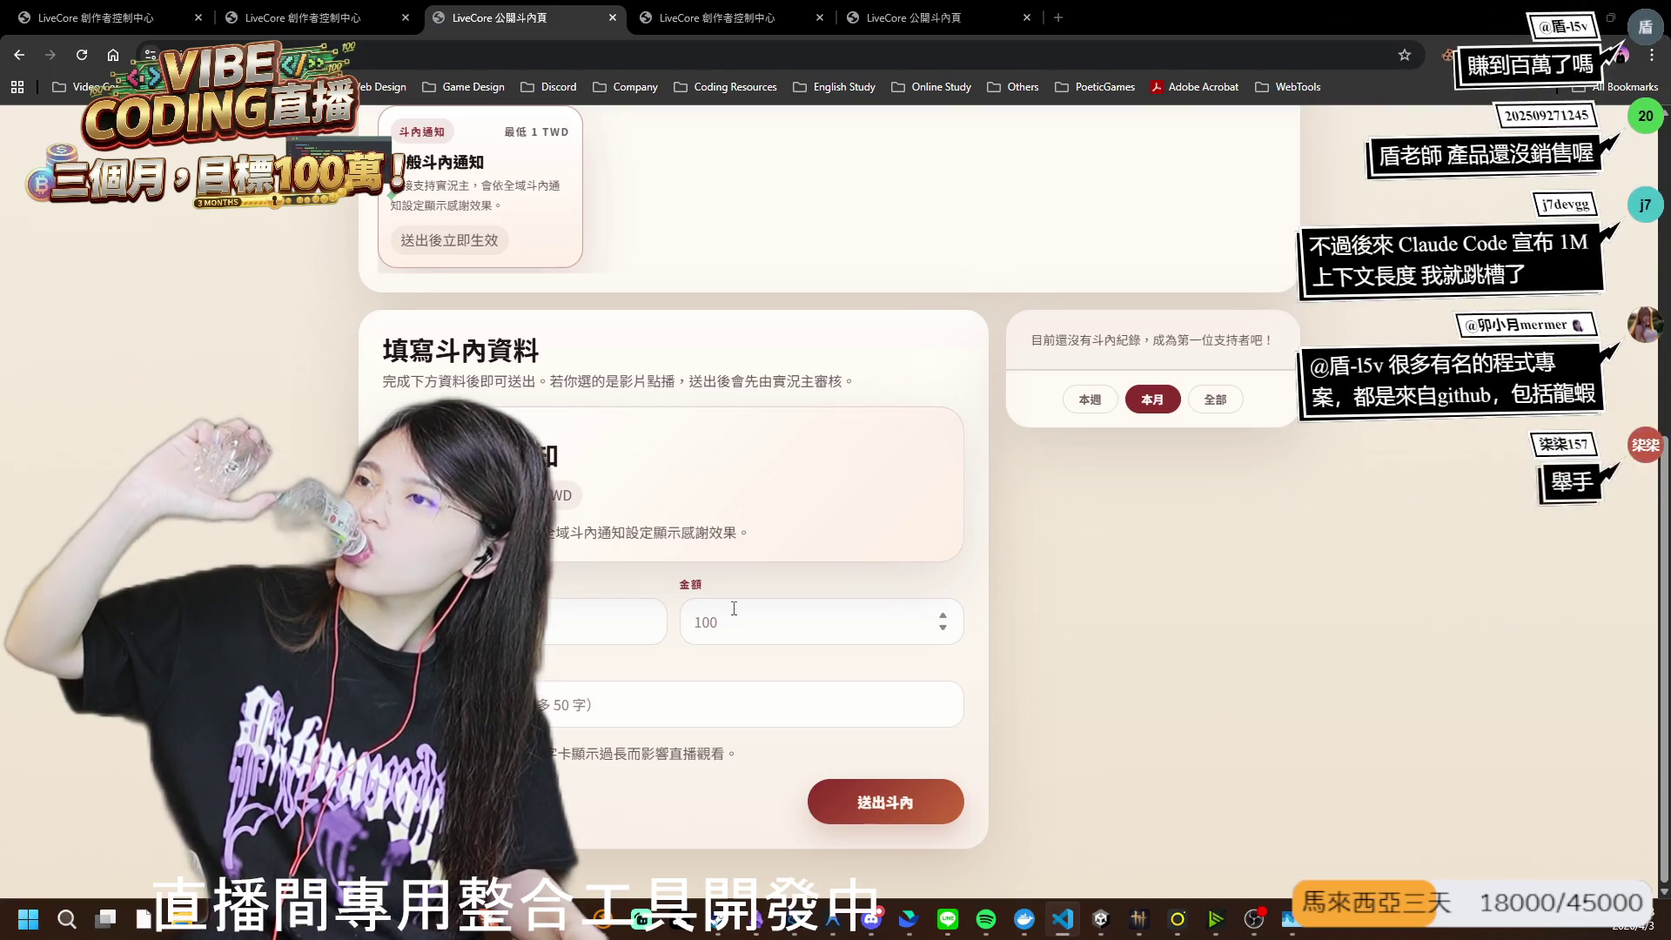
key(alt+Tab)
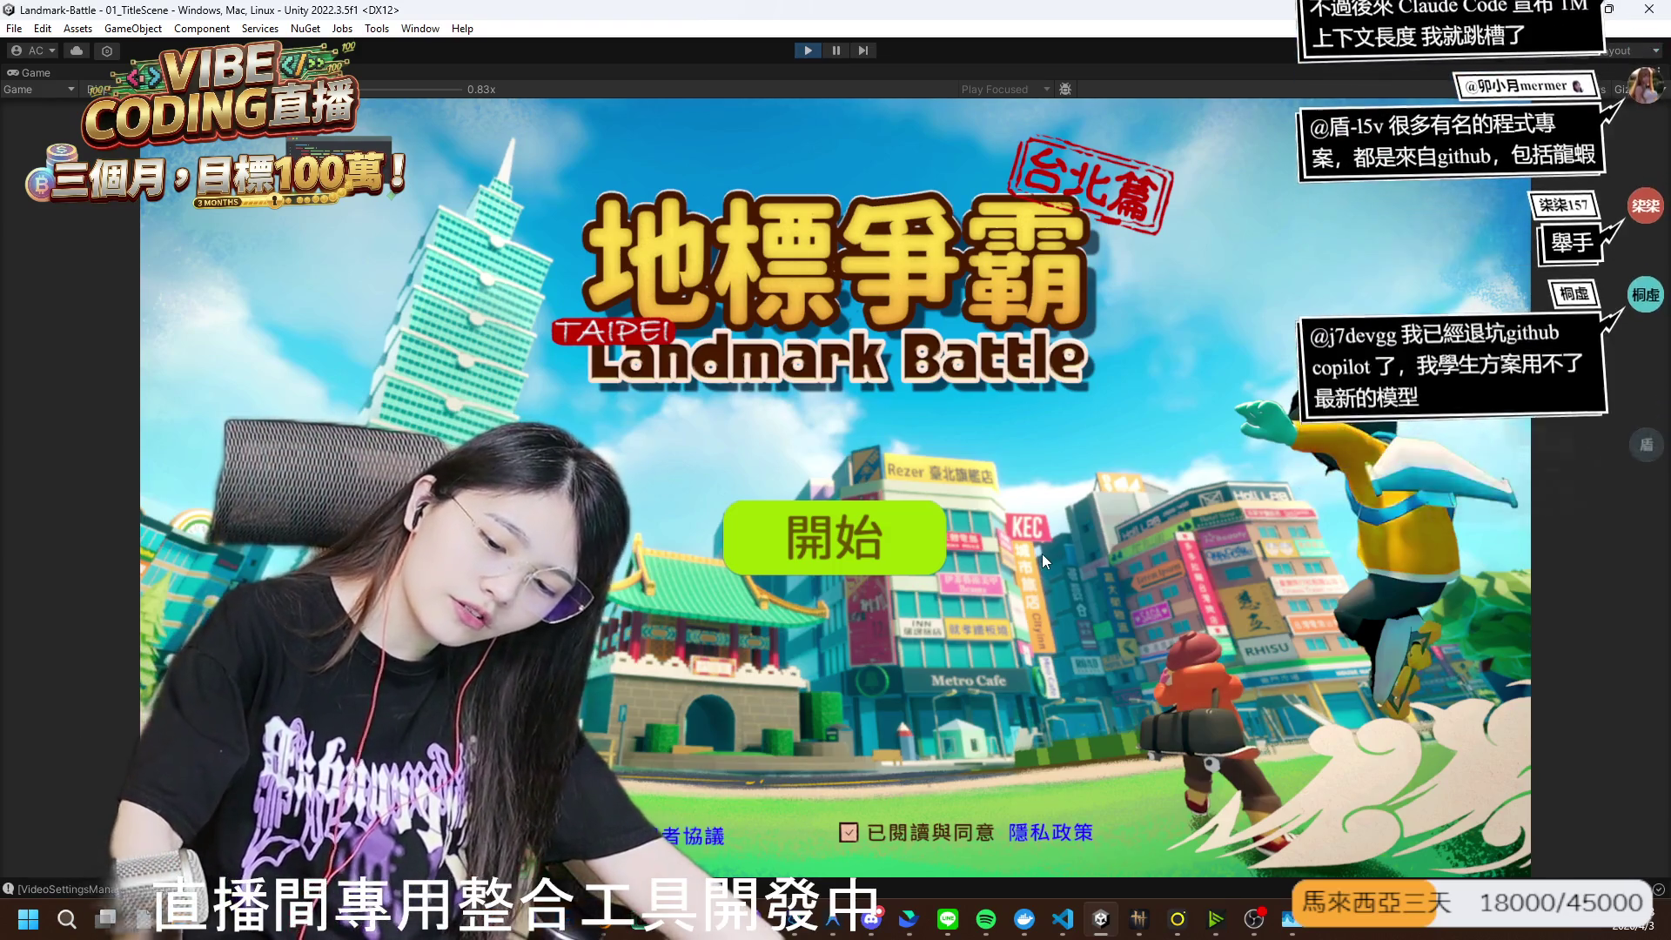
click(958, 576)
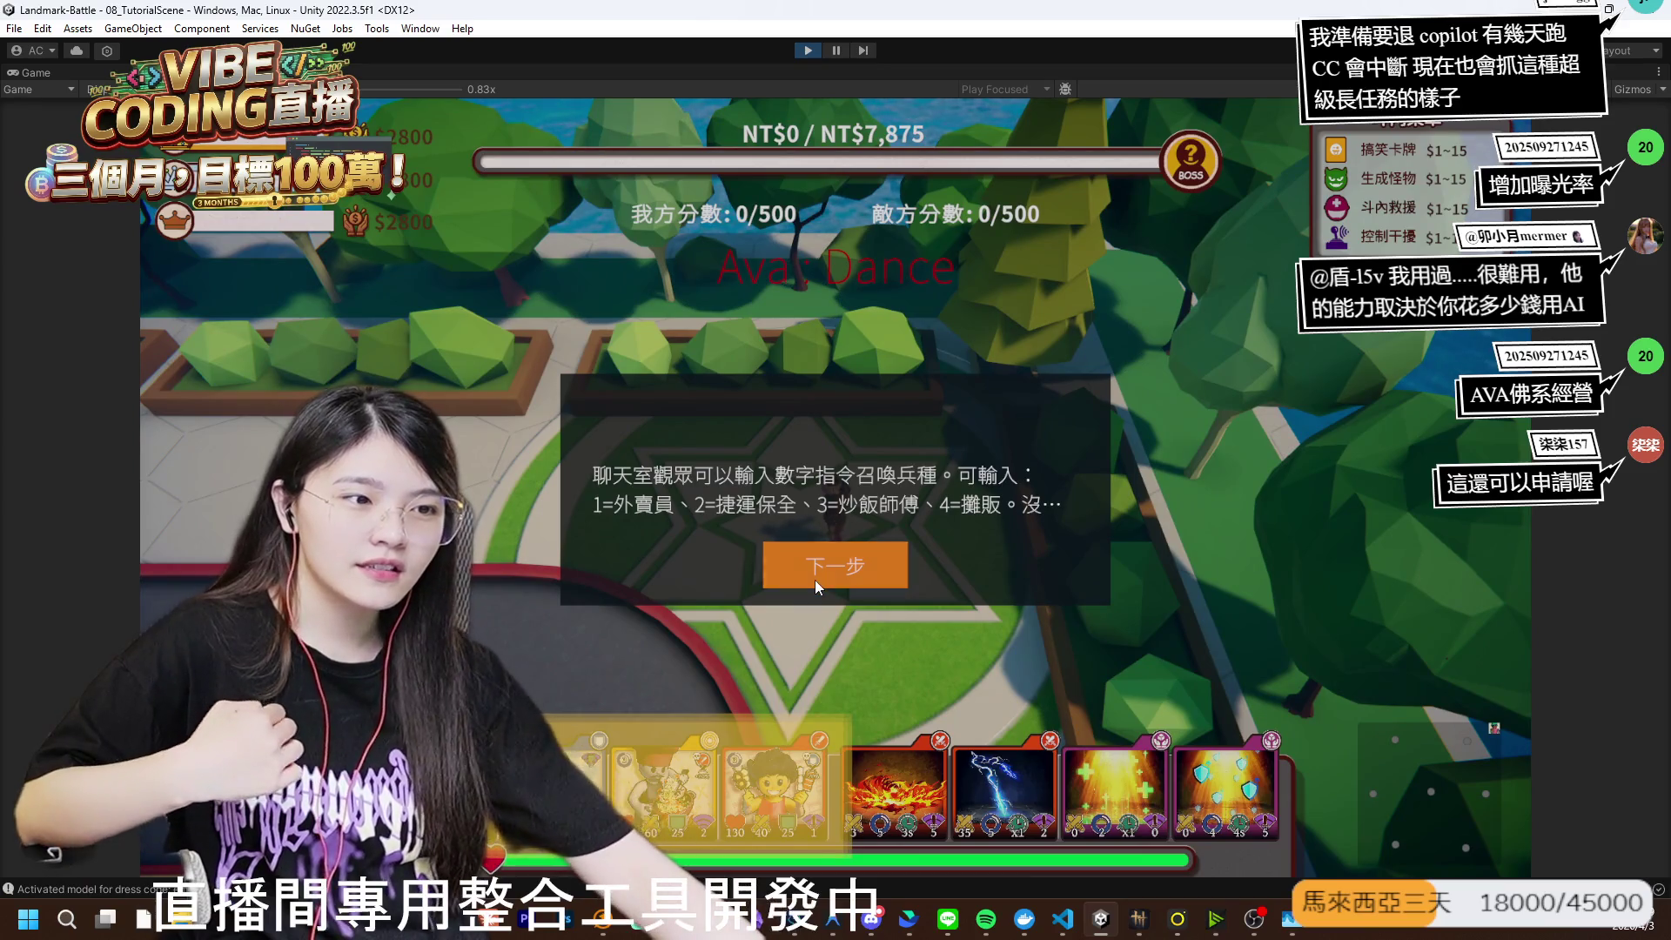
- Step through the tutorial with 下一步, move the character with S, then stop play mode
click(815, 580)
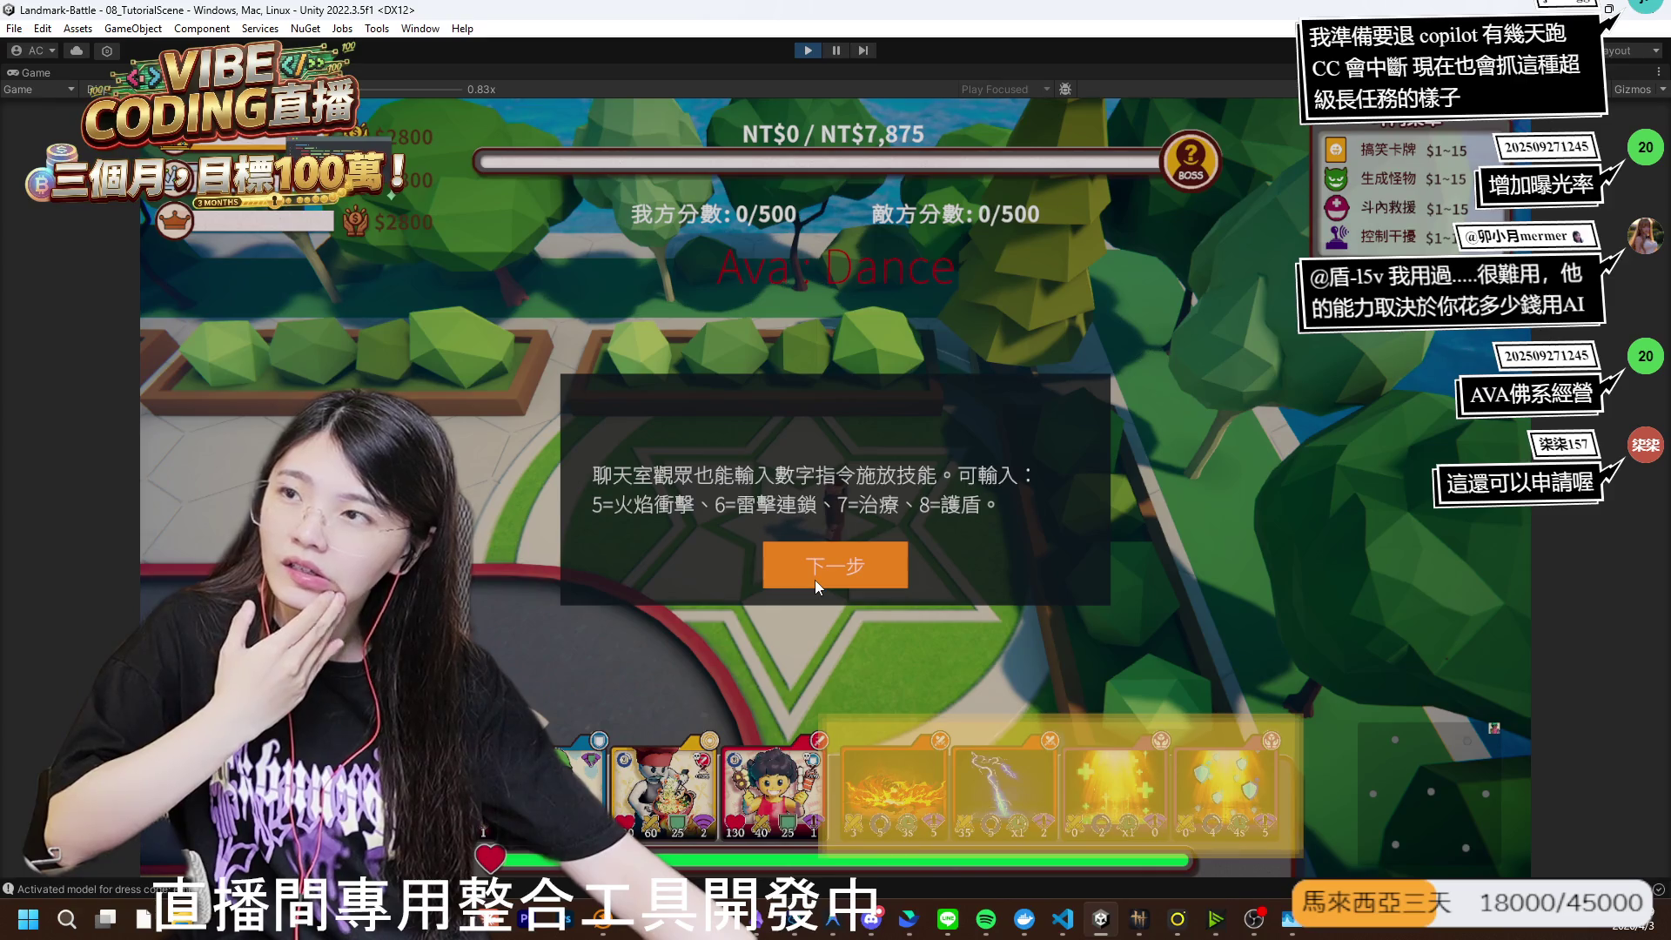
click(815, 579)
click(815, 580)
click(815, 580)
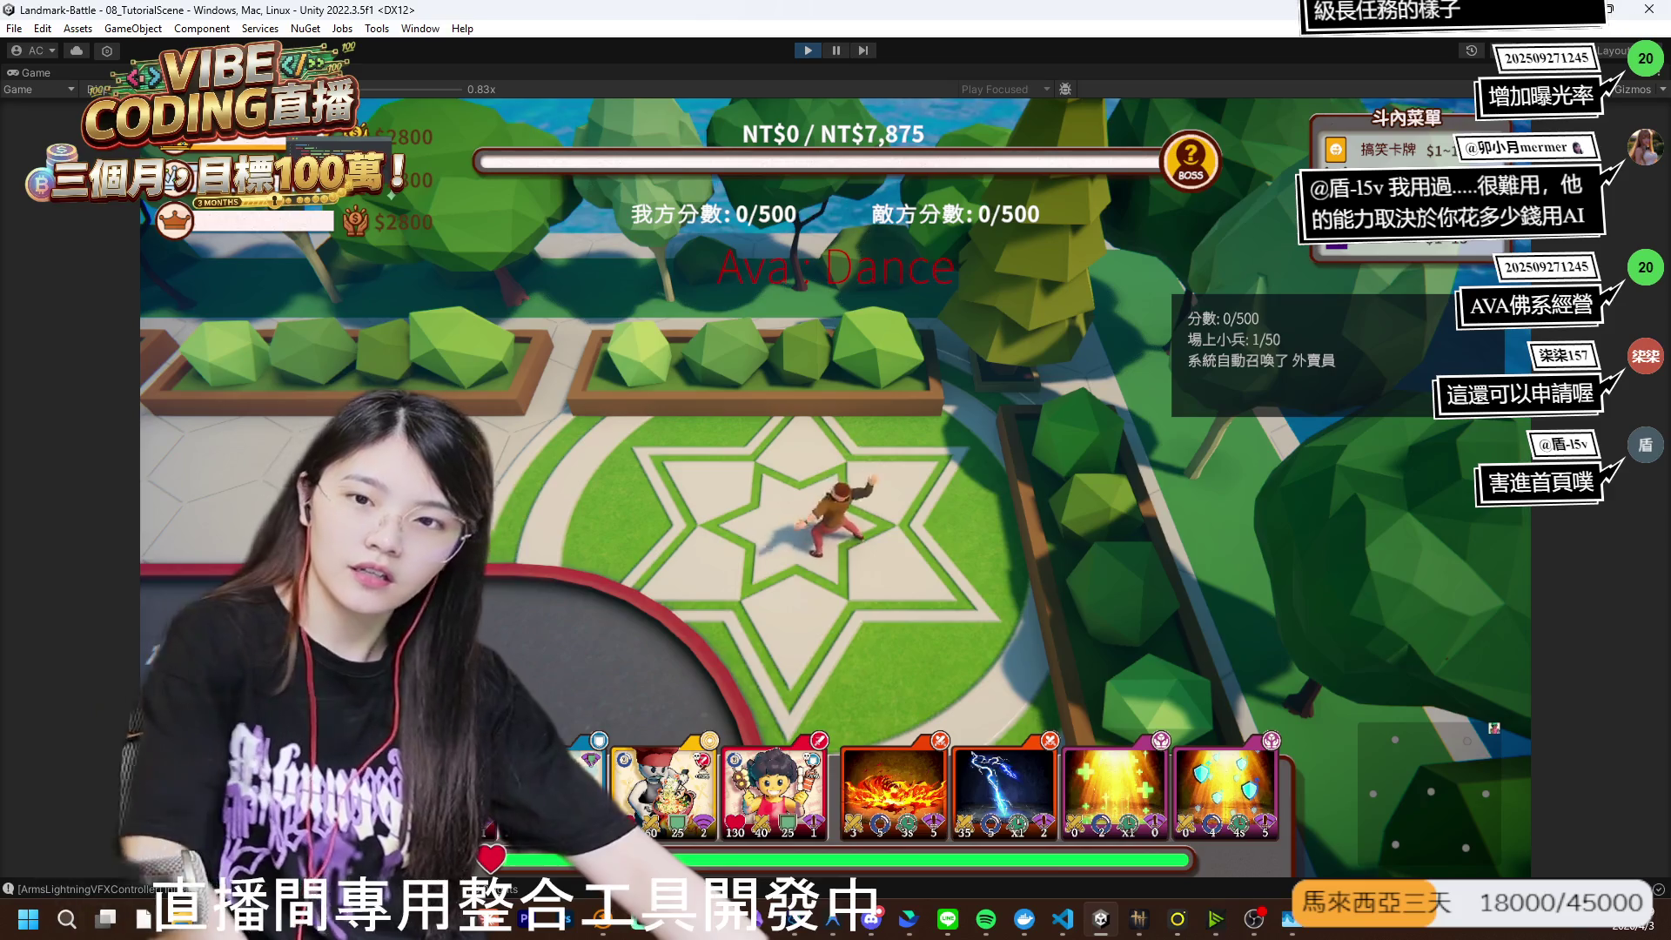
key(s)
key(s)
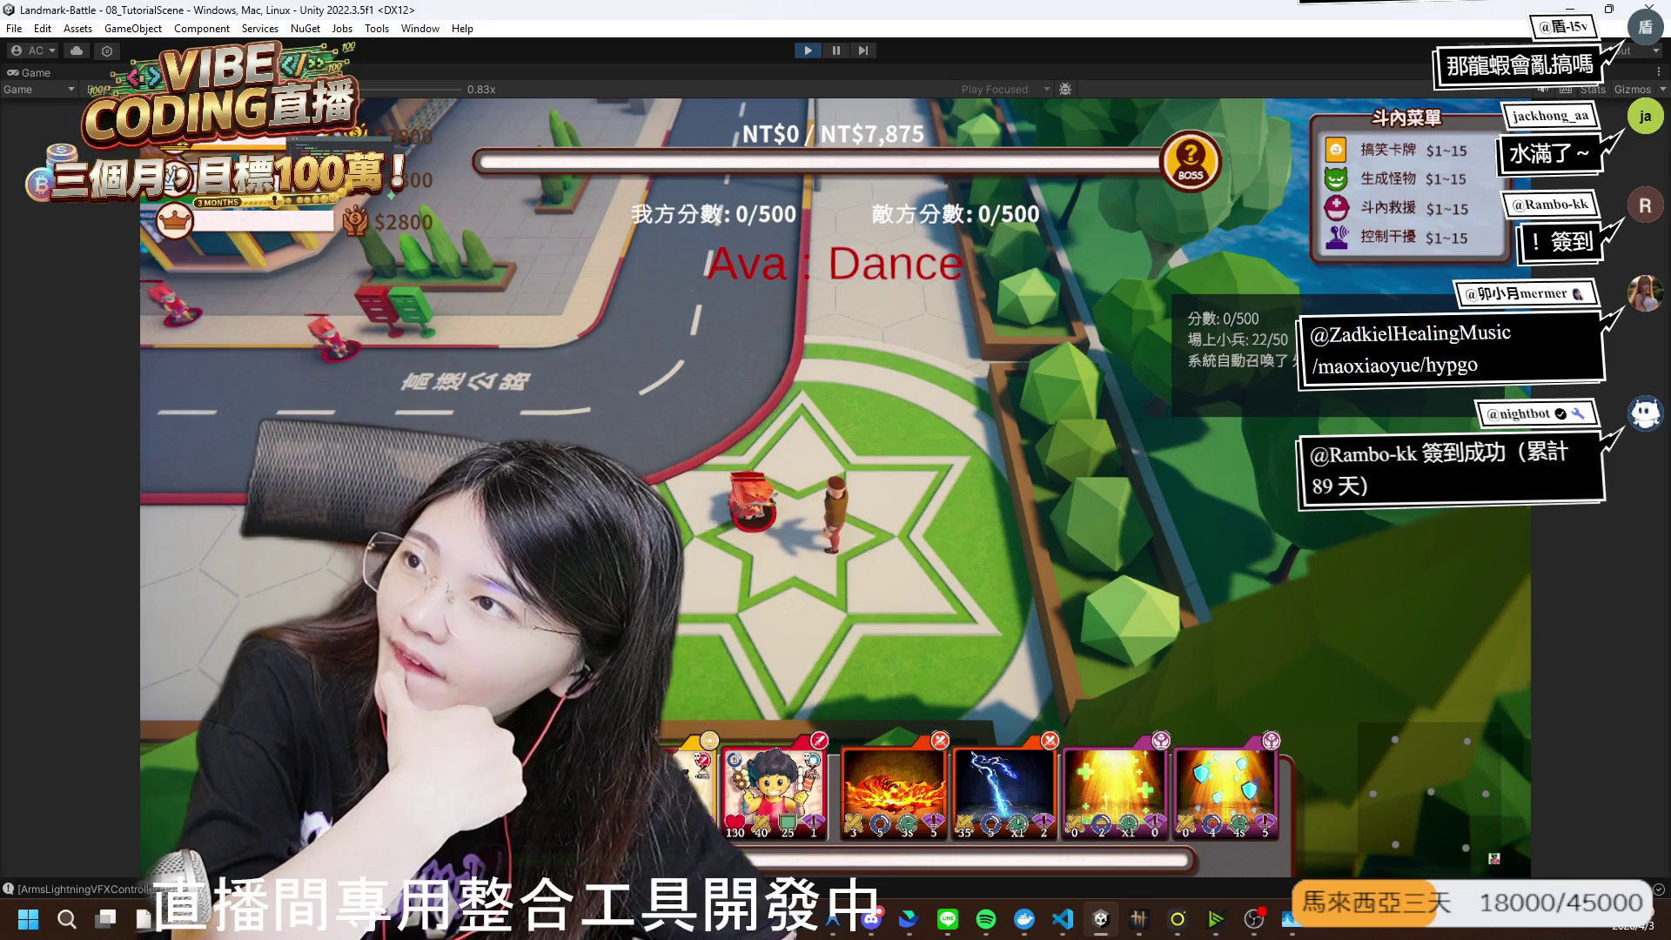
click(801, 52)
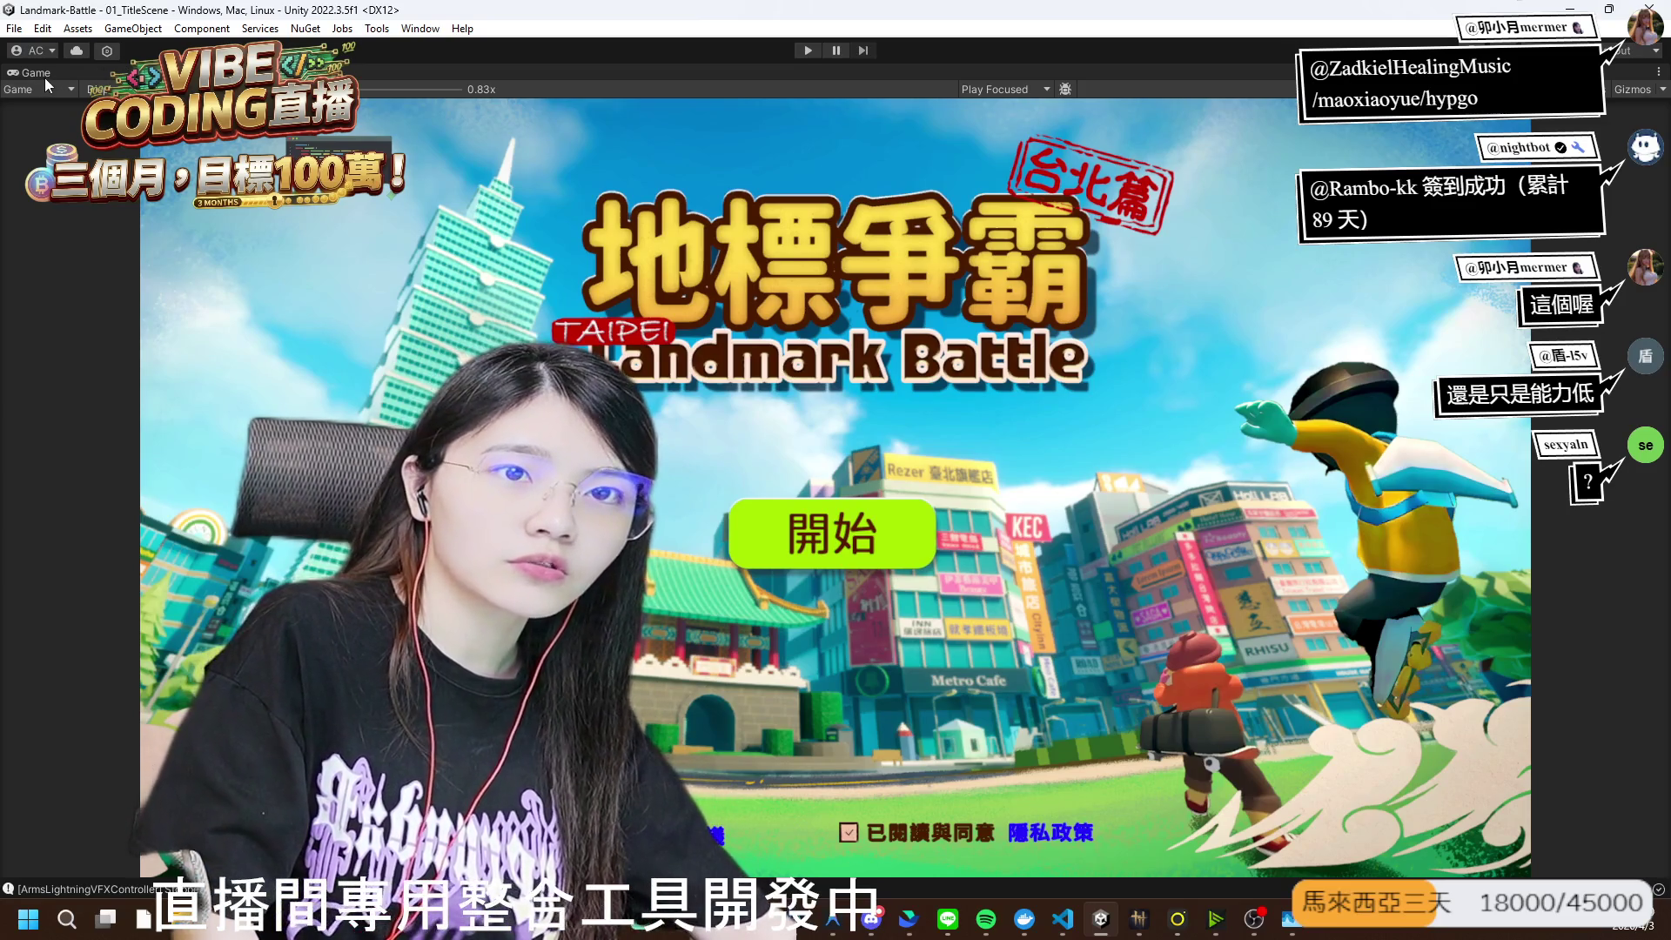
- Restore the full editor layout with Ctrl+P and clear the Console's ArmsLightningVFXController logs
key(ctrl+p)
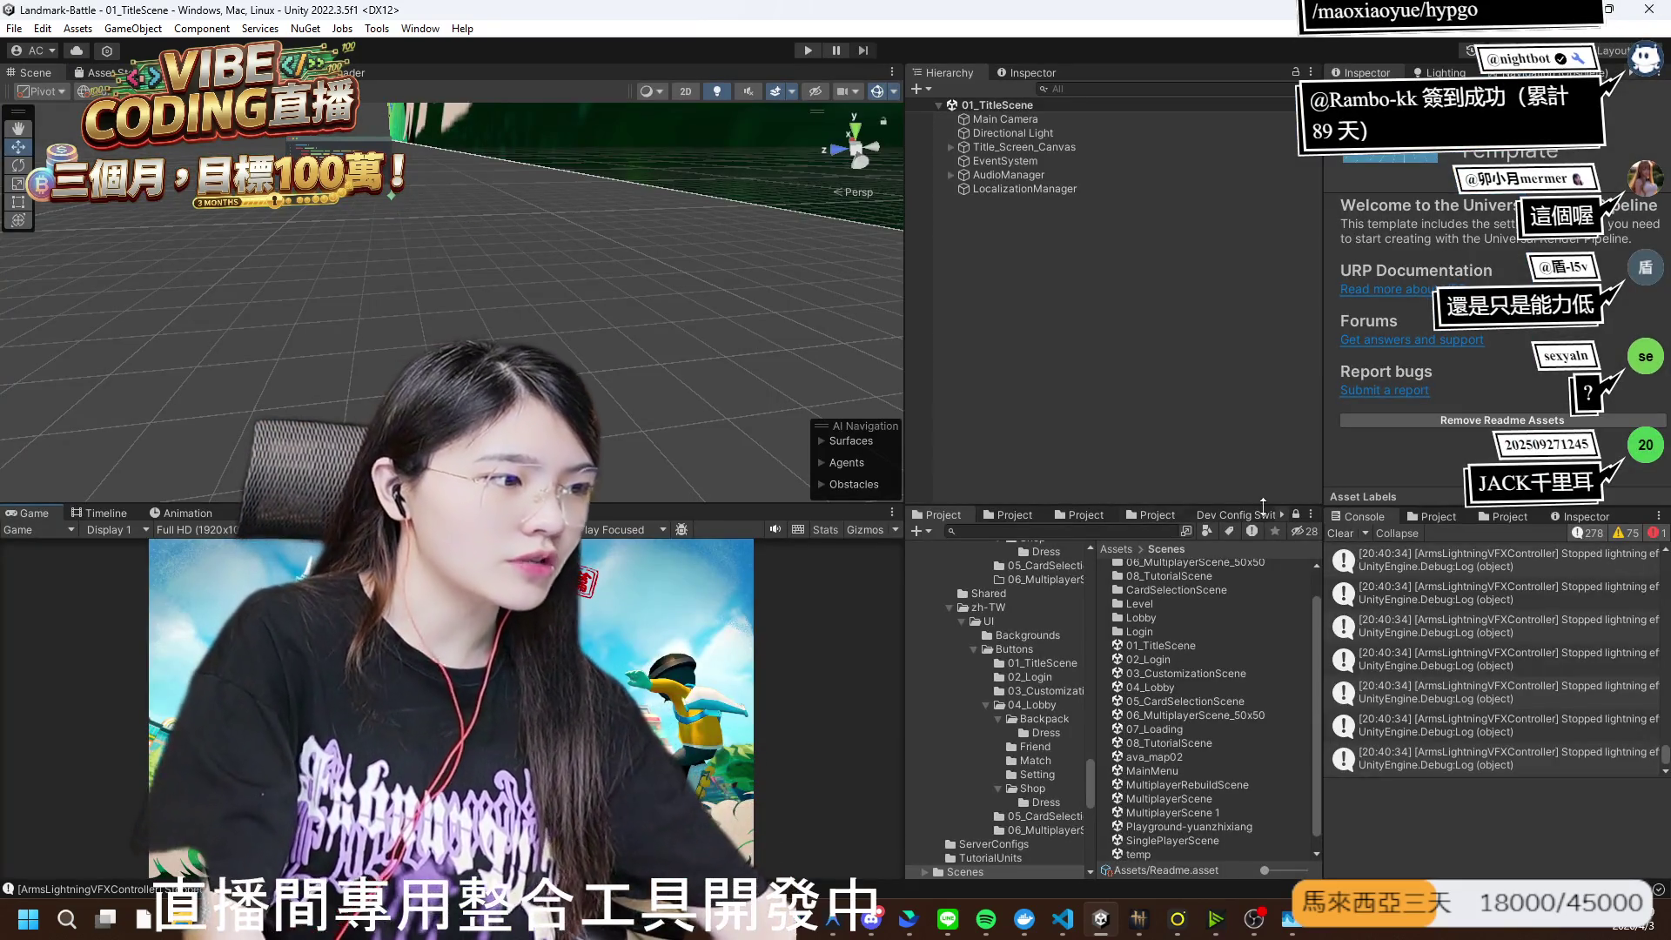
click(1340, 533)
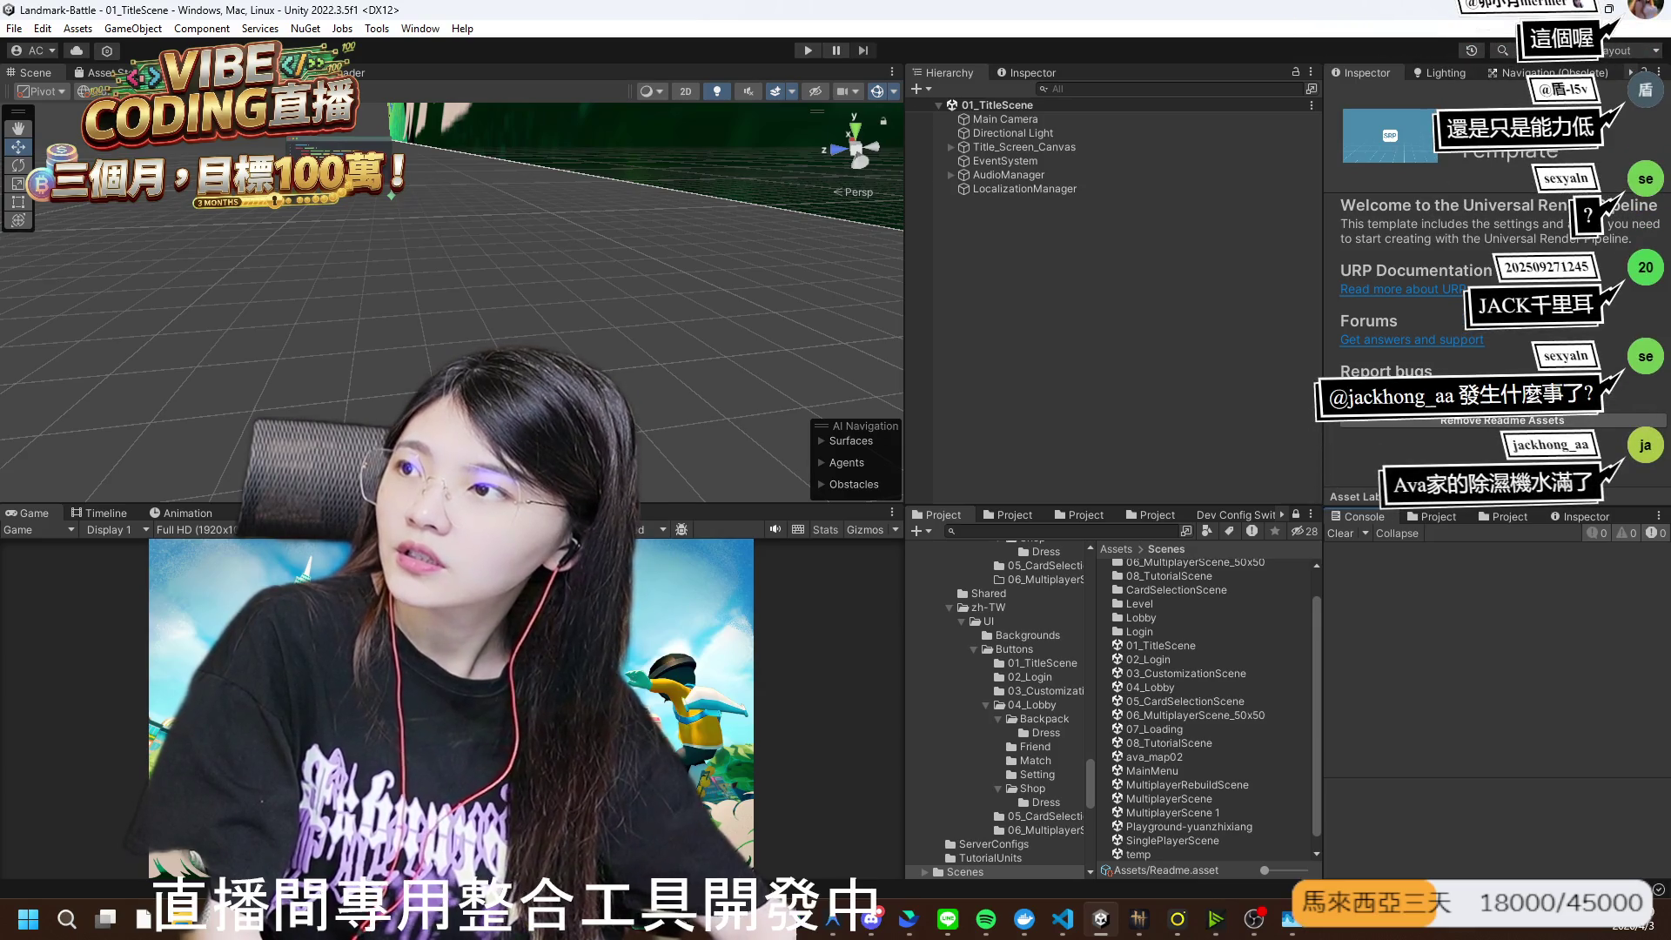
- Apply the test01Config dev configuration, move File Explorer aside, and enter play mode
click(1260, 519)
click(1167, 566)
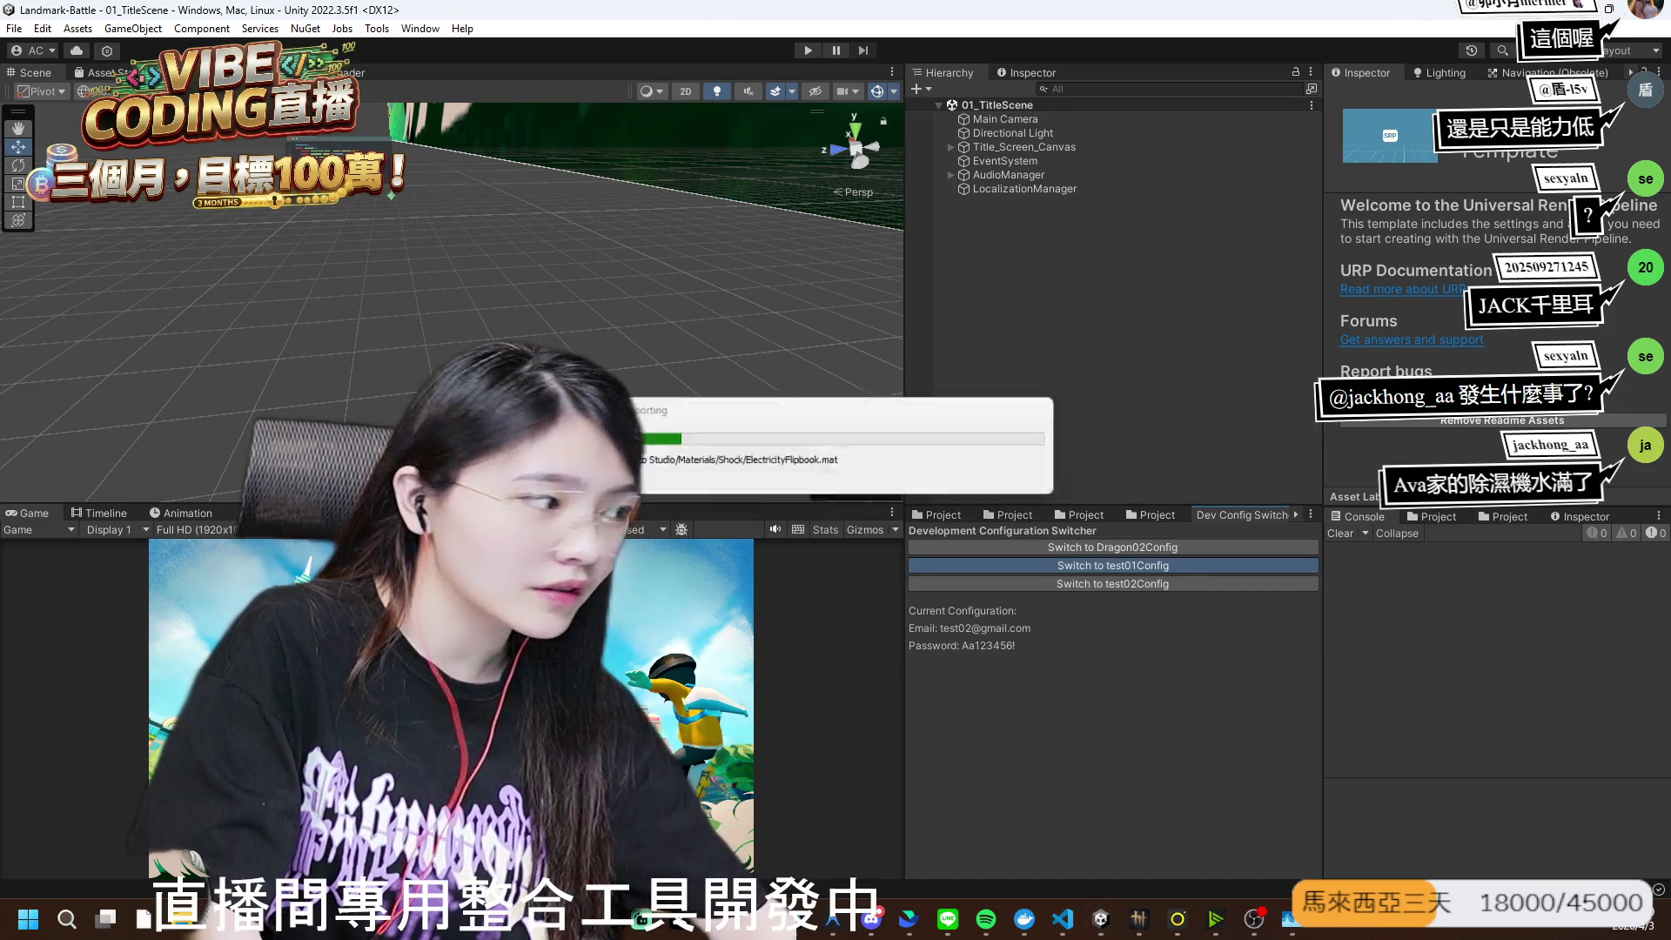
key(super+e)
drag(1138, 189, 1670, 183)
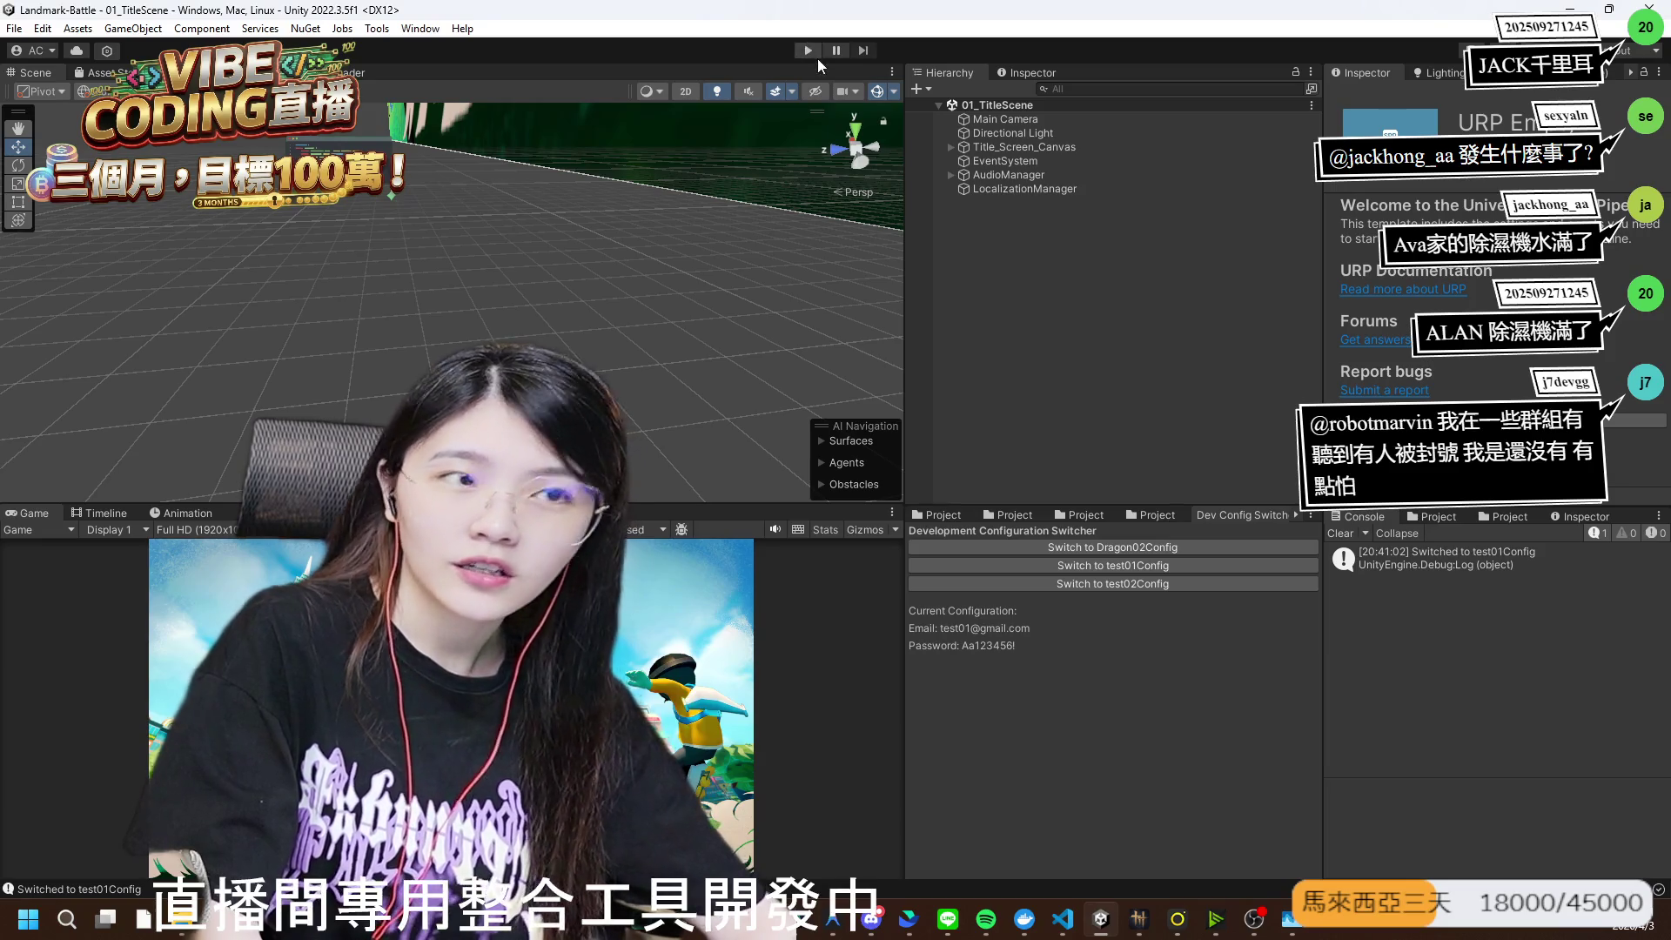
click(808, 50)
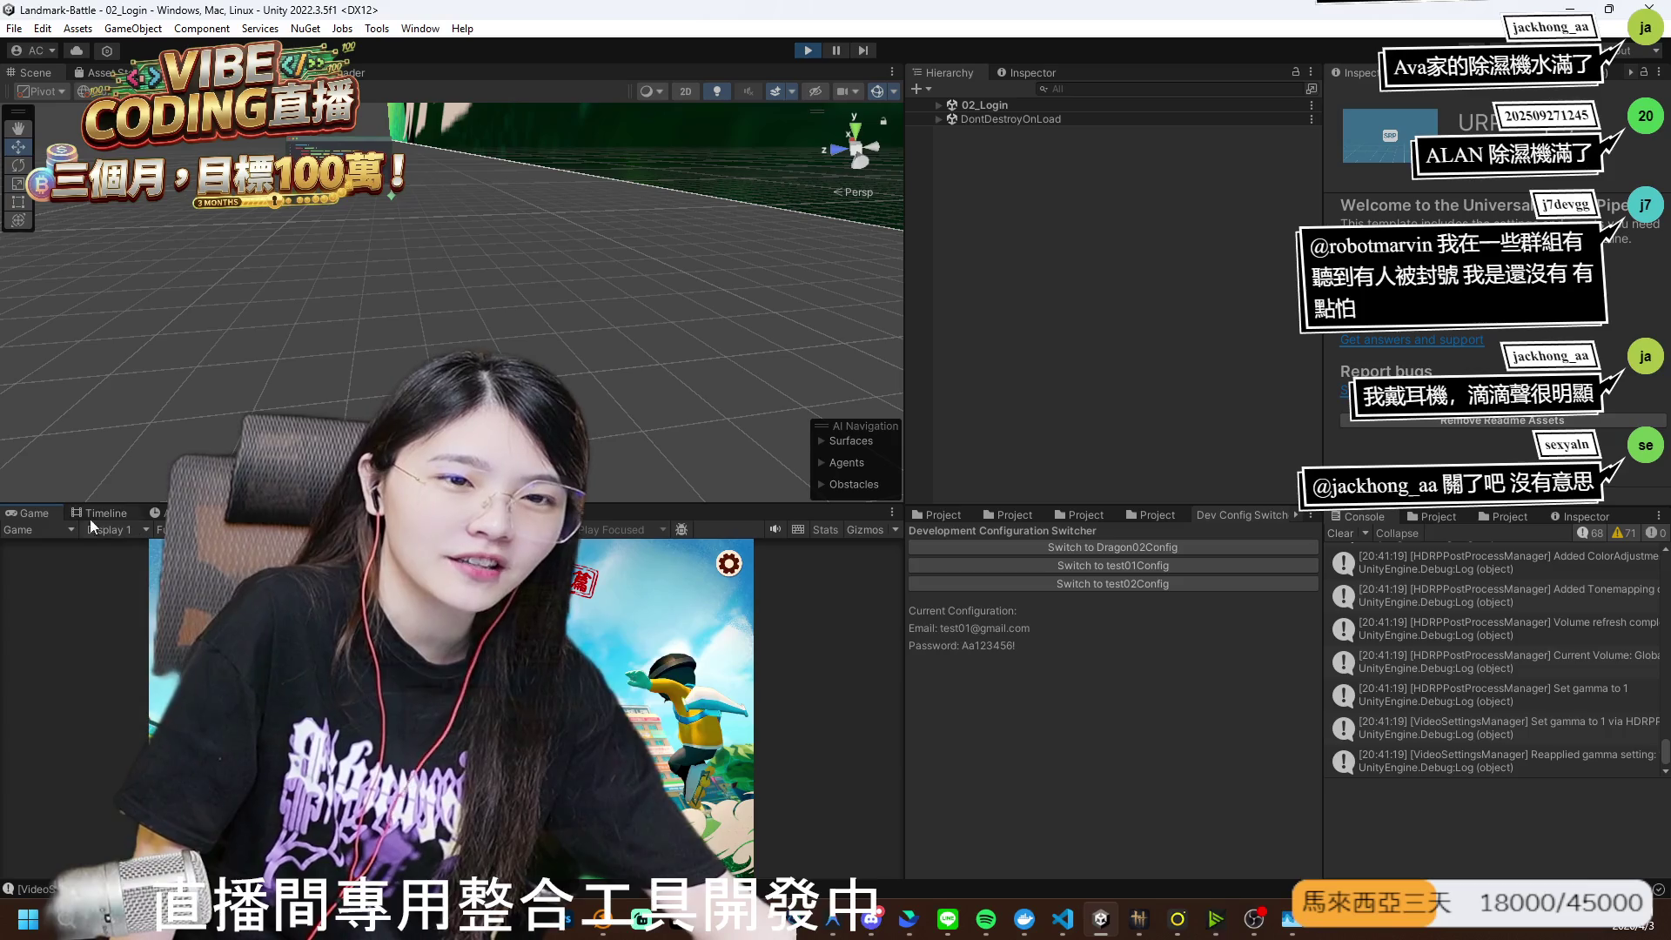
- Enlarge the Game view and accept the 匹配成功 match once an opponent is found
double_click(56, 515)
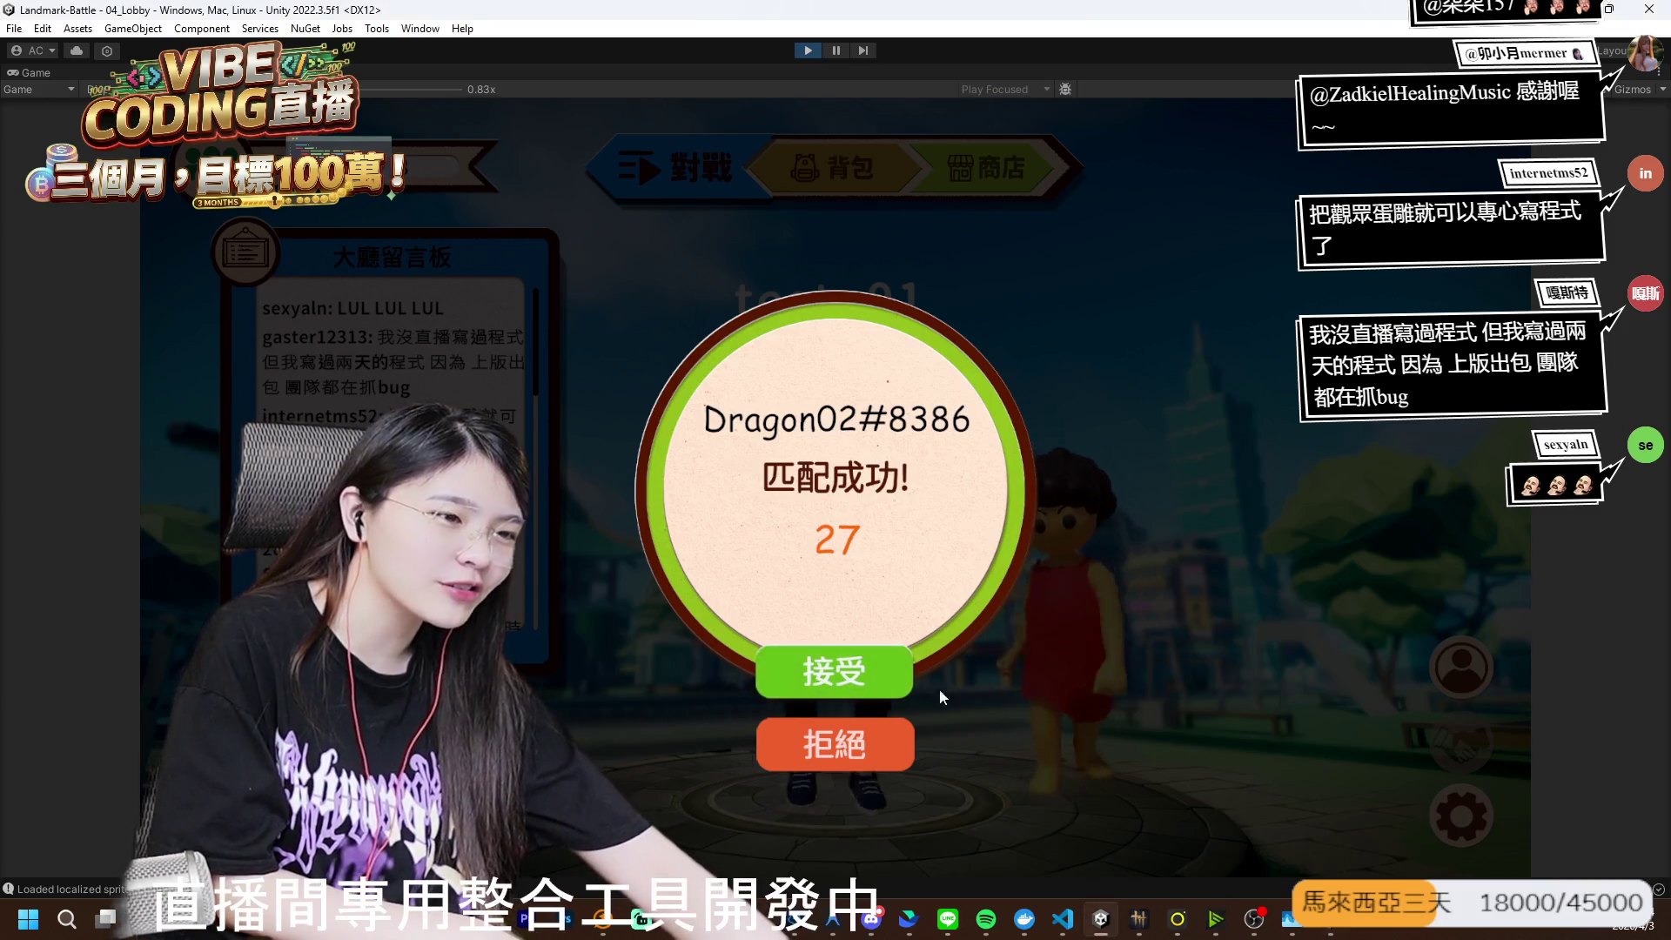
click(835, 670)
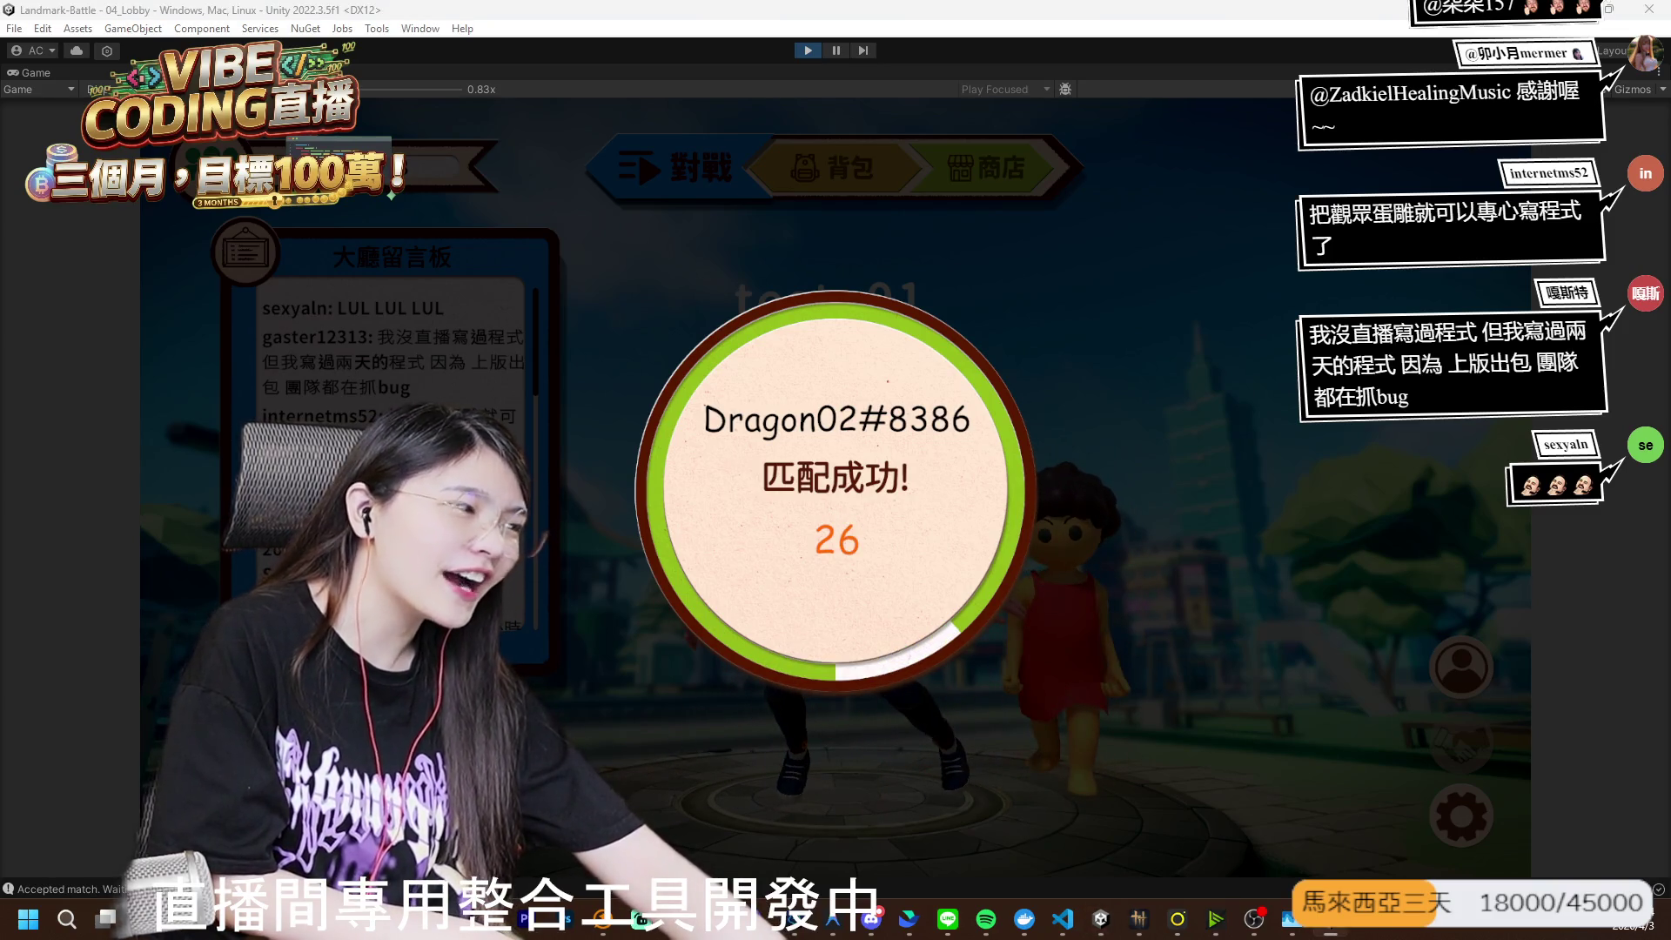
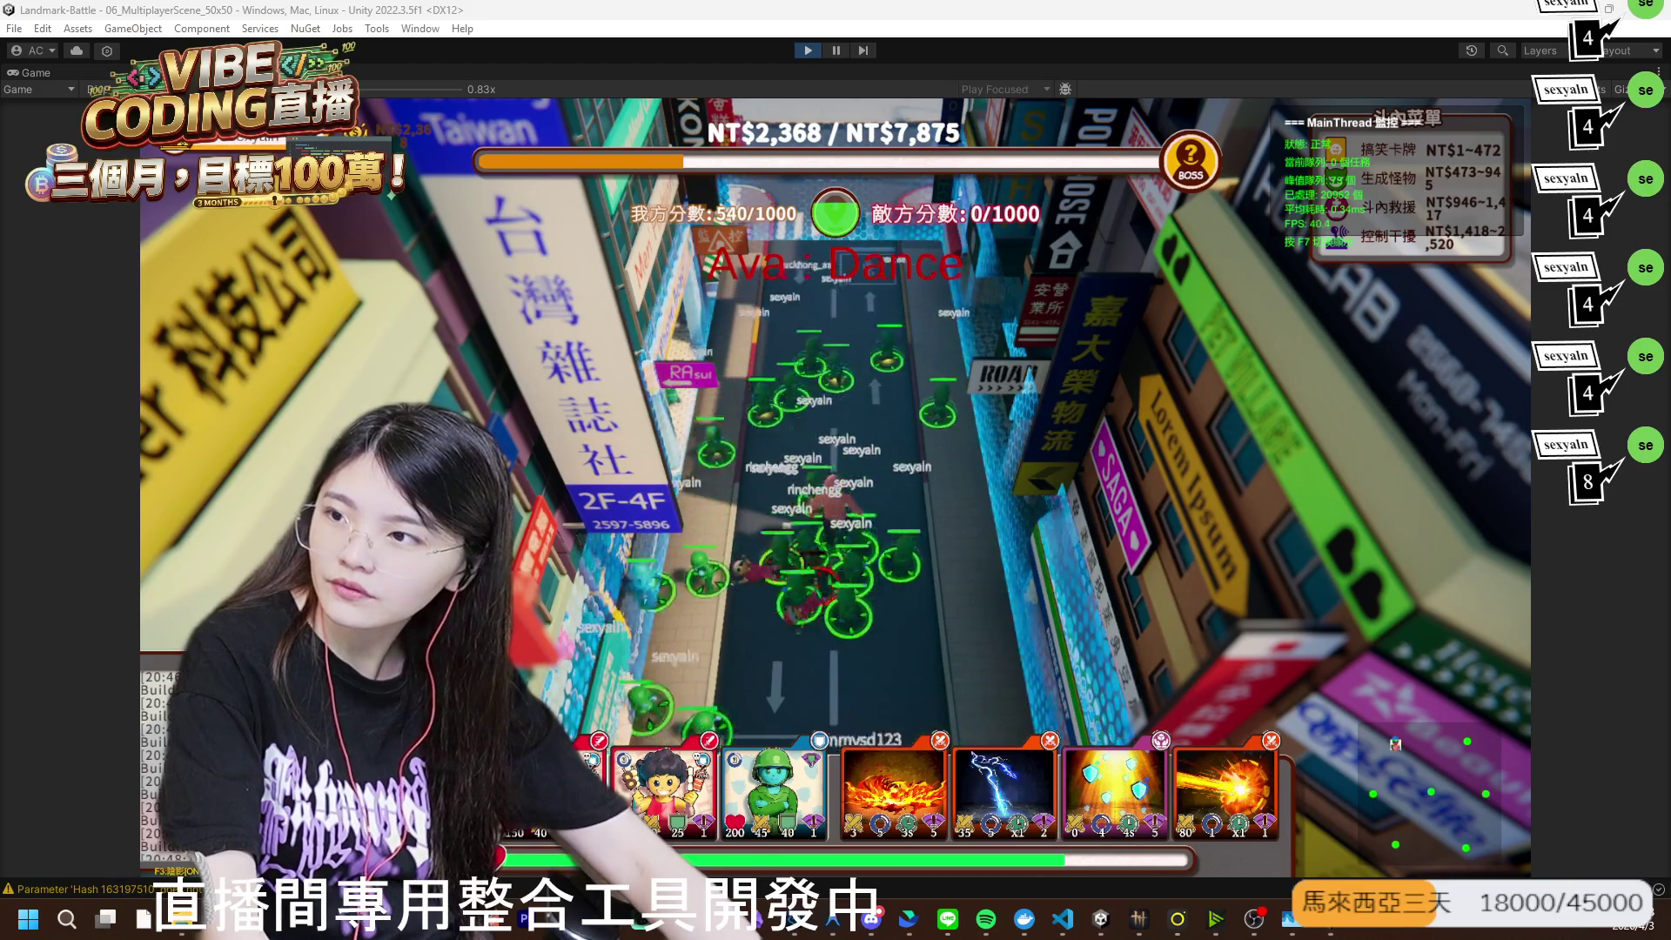
- Let the Play-mode match run until victory, with test_01's end-of-match stats on the results panel
key(super+d)
key(super+d)
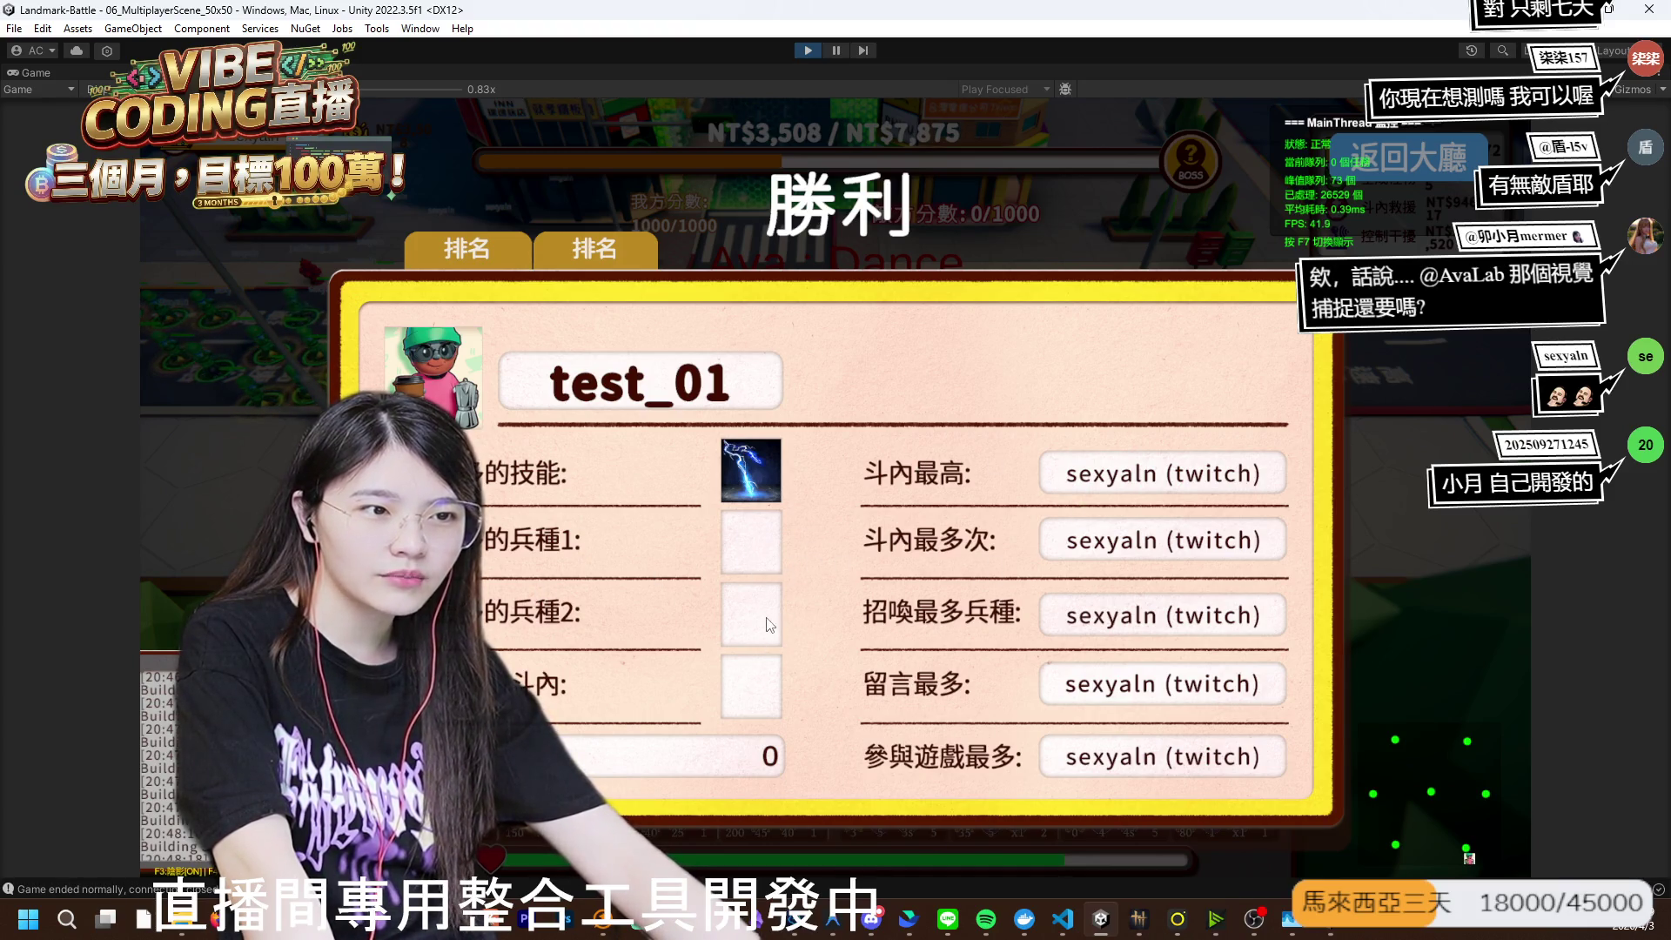
- Switch the victory results between the 排名 ranking list and the 結算 stats view
click(562, 257)
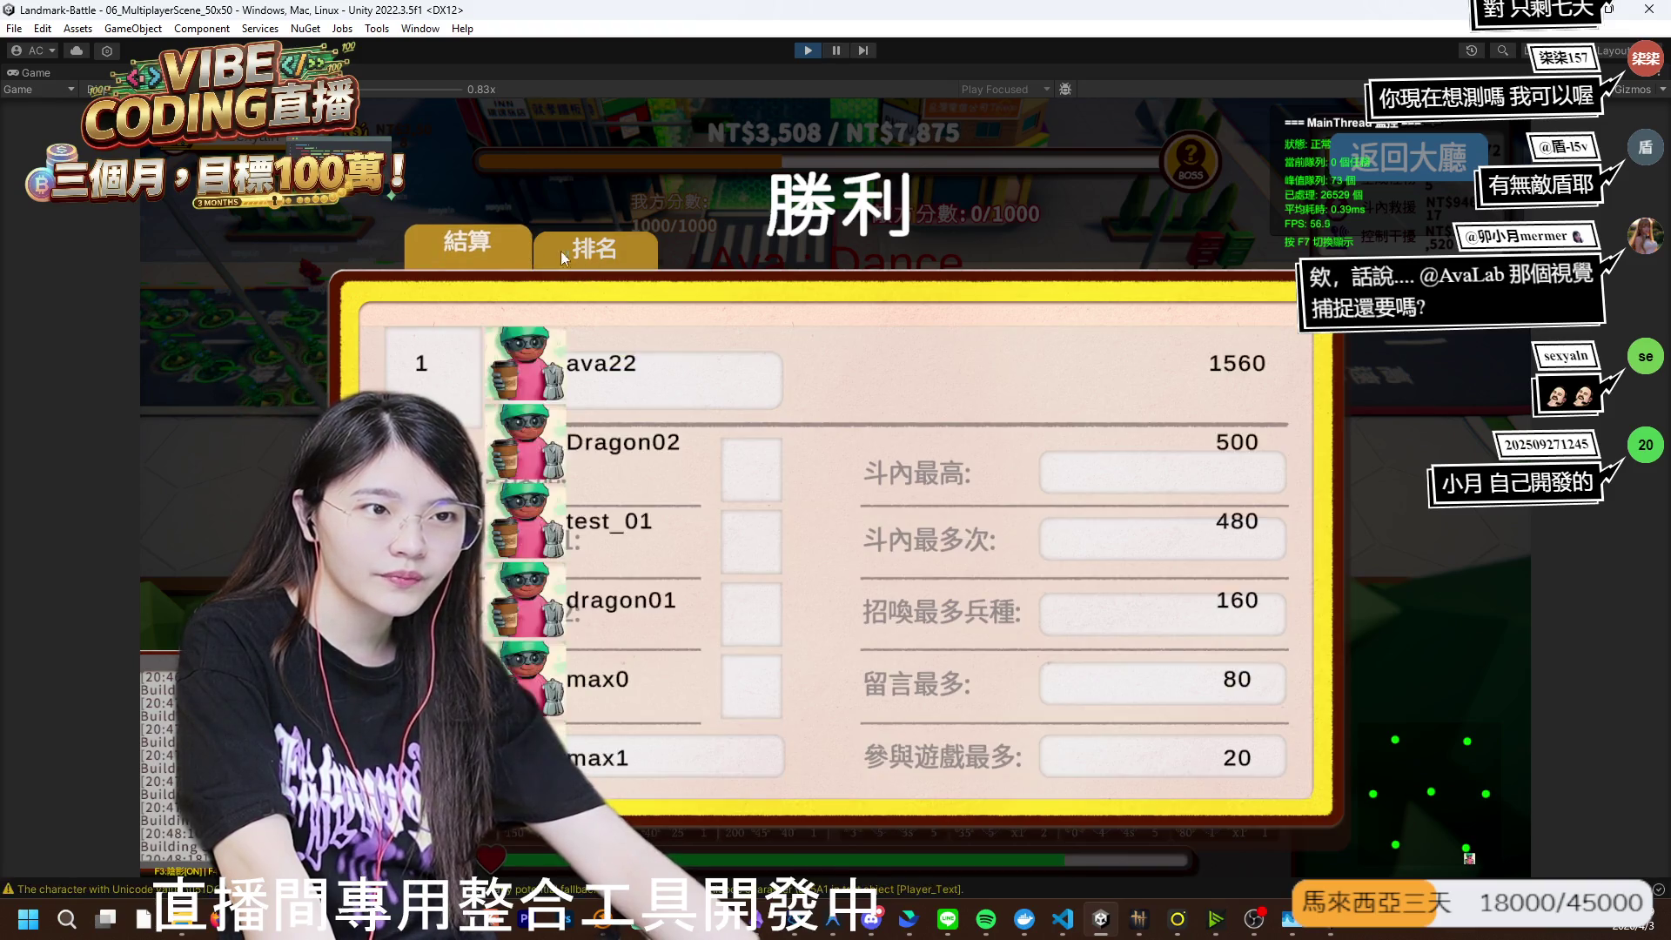
click(483, 255)
click(450, 261)
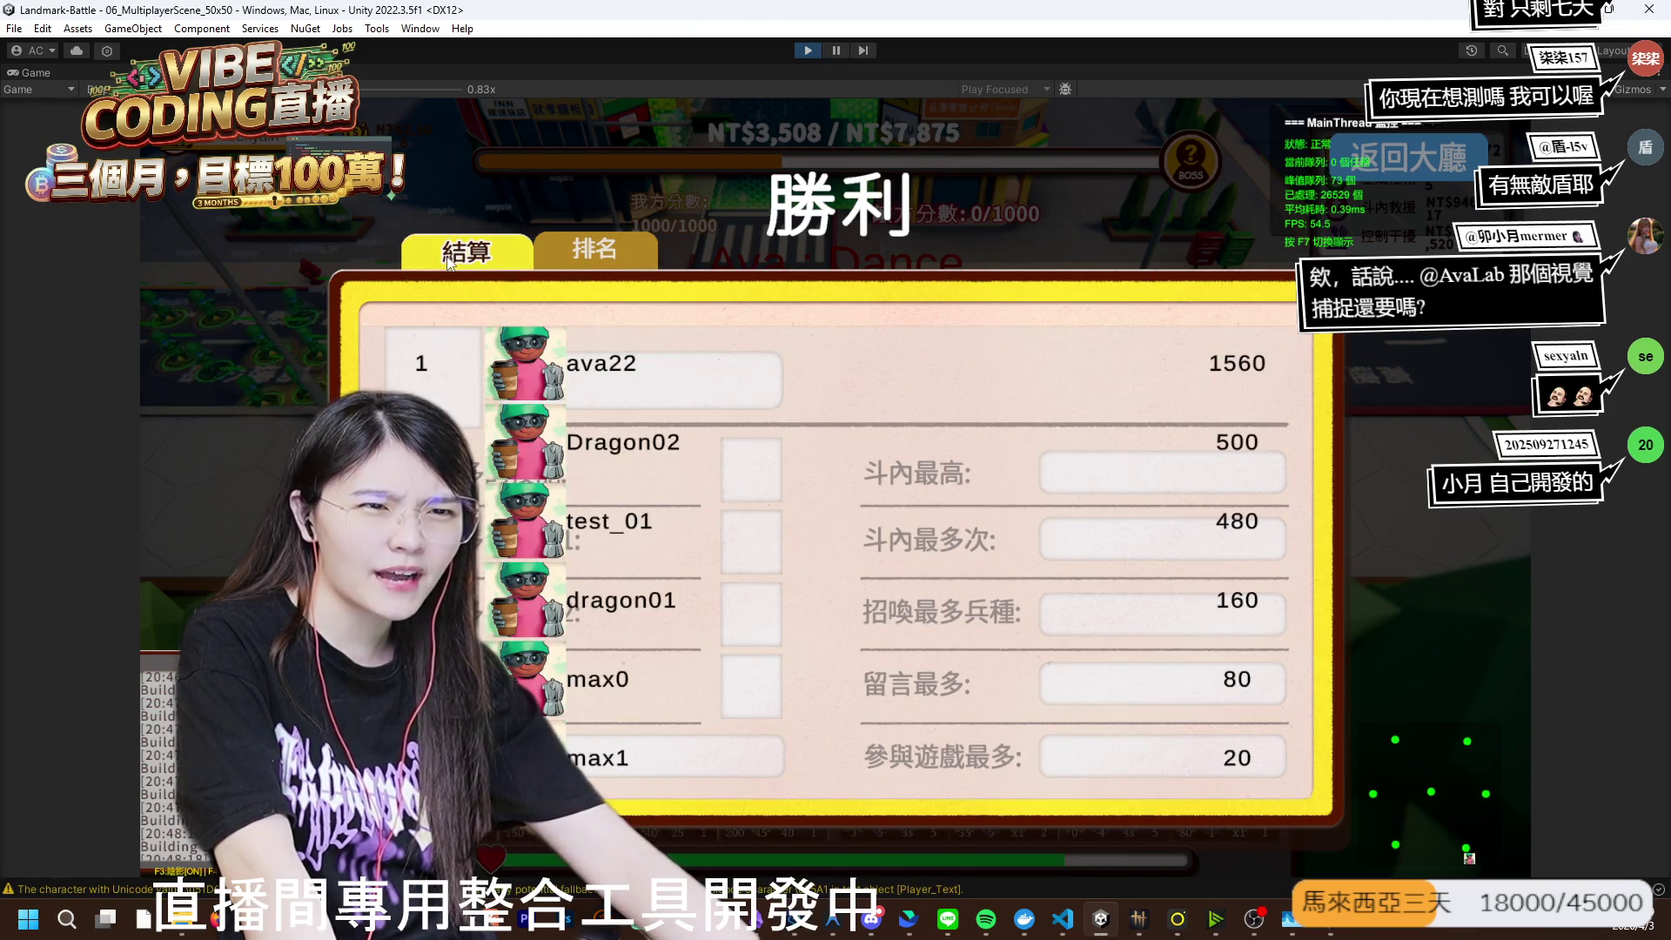
click(450, 263)
click(634, 254)
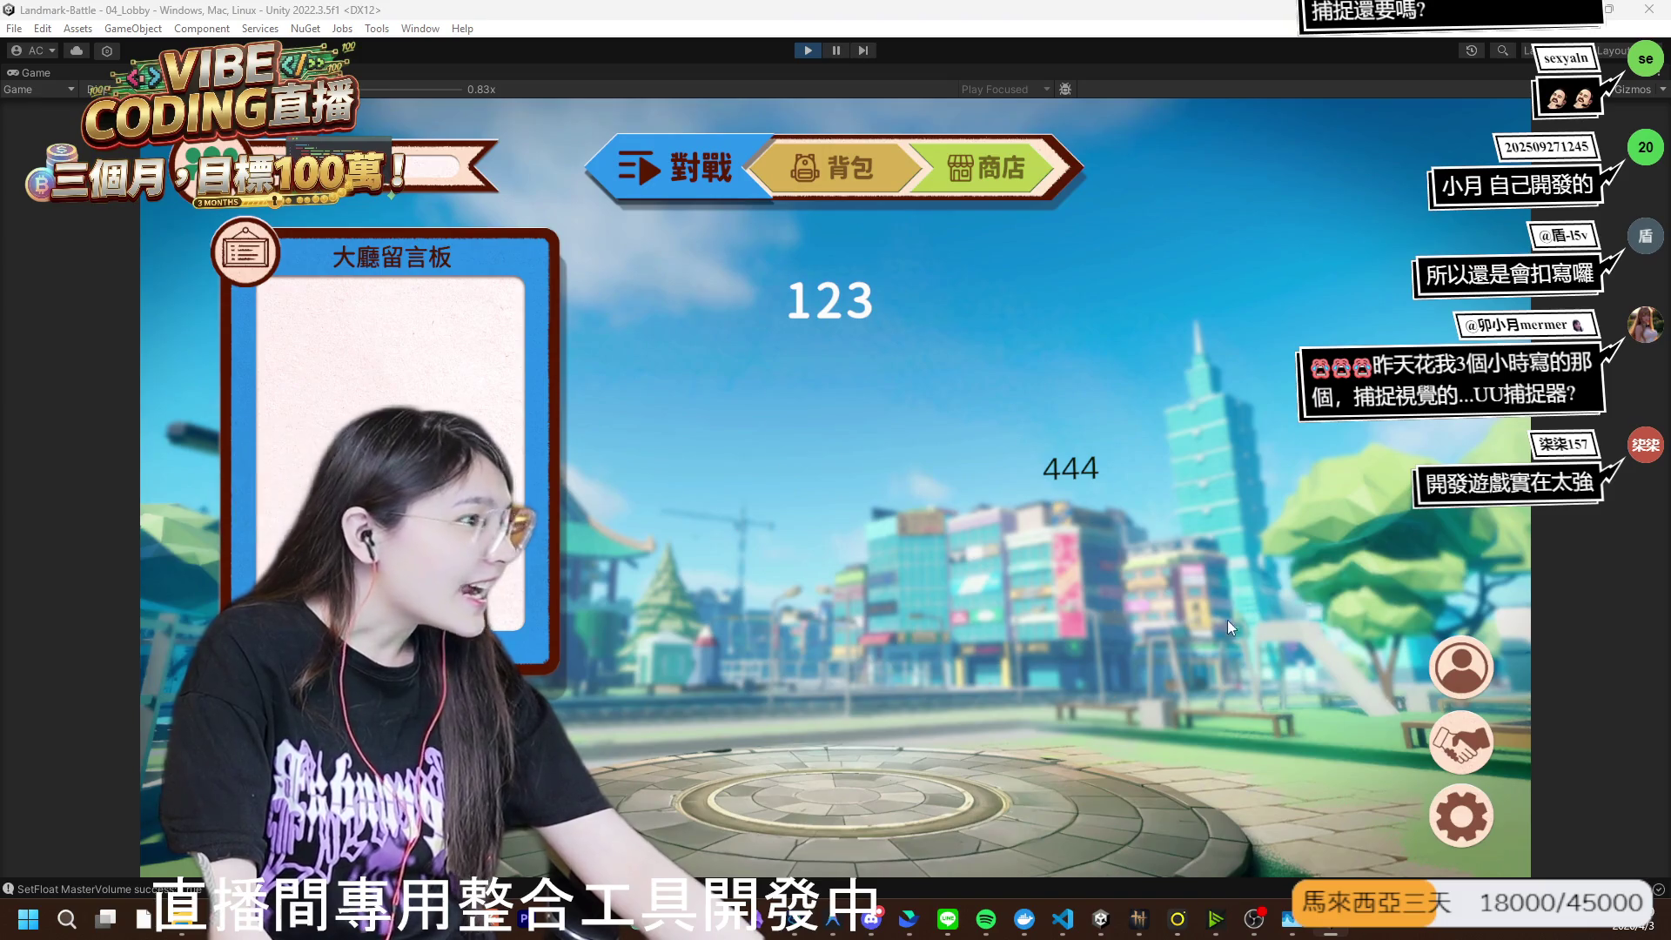
- Browse the lobby backpack's outfit items, beard items and card deck
click(860, 177)
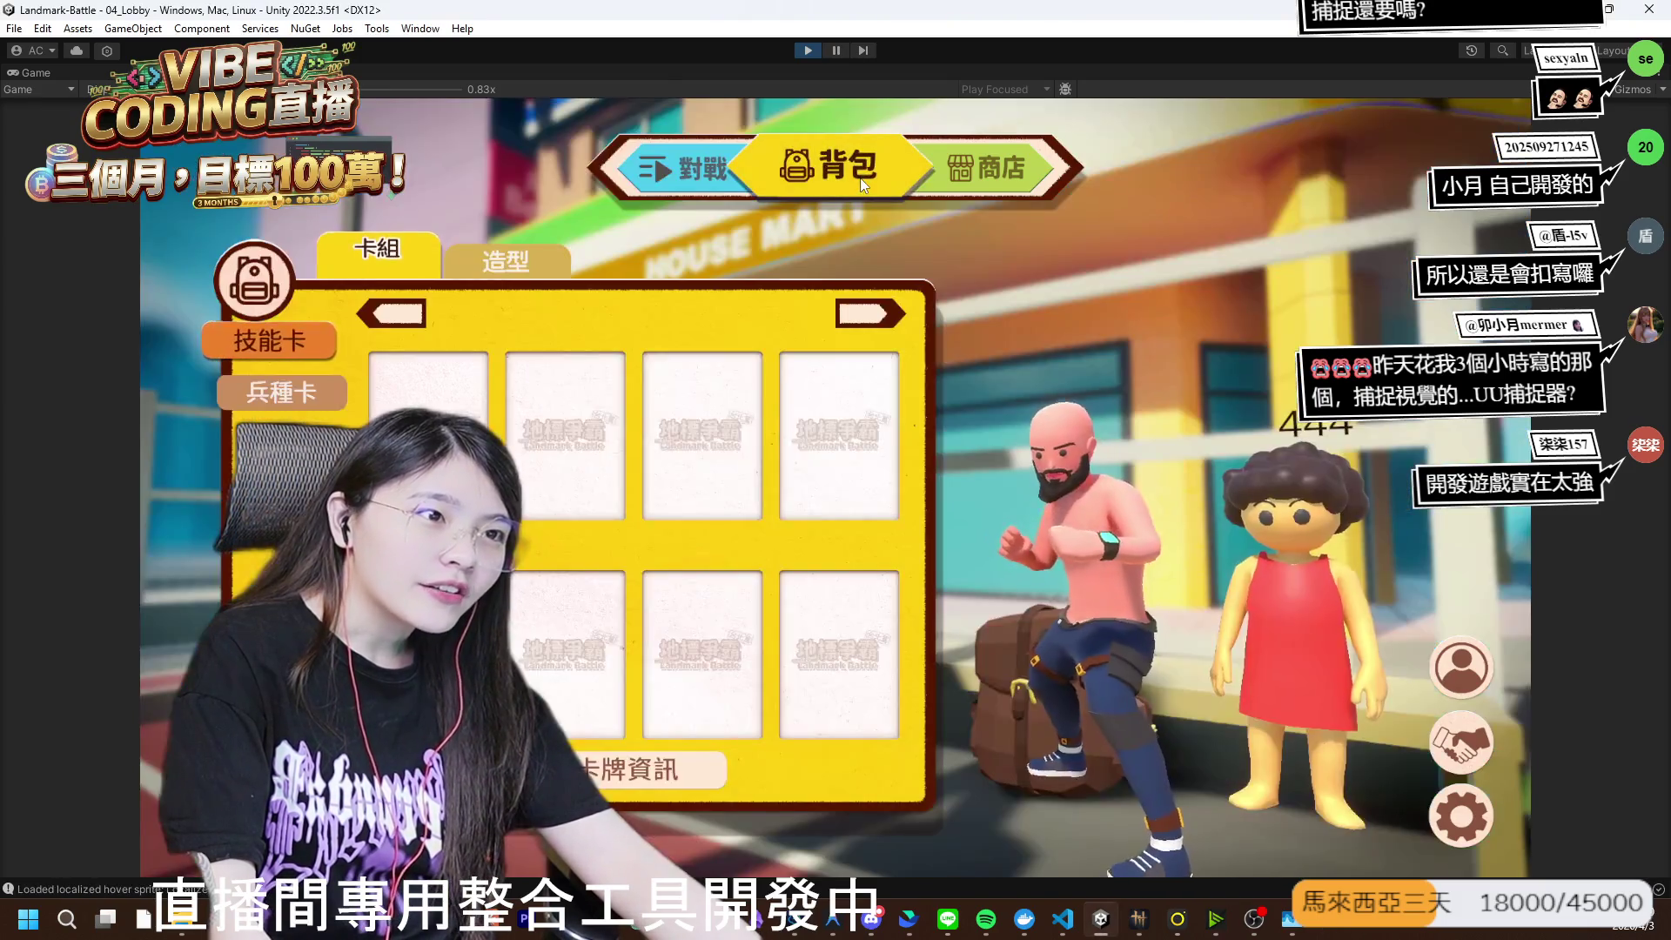
click(505, 259)
click(271, 380)
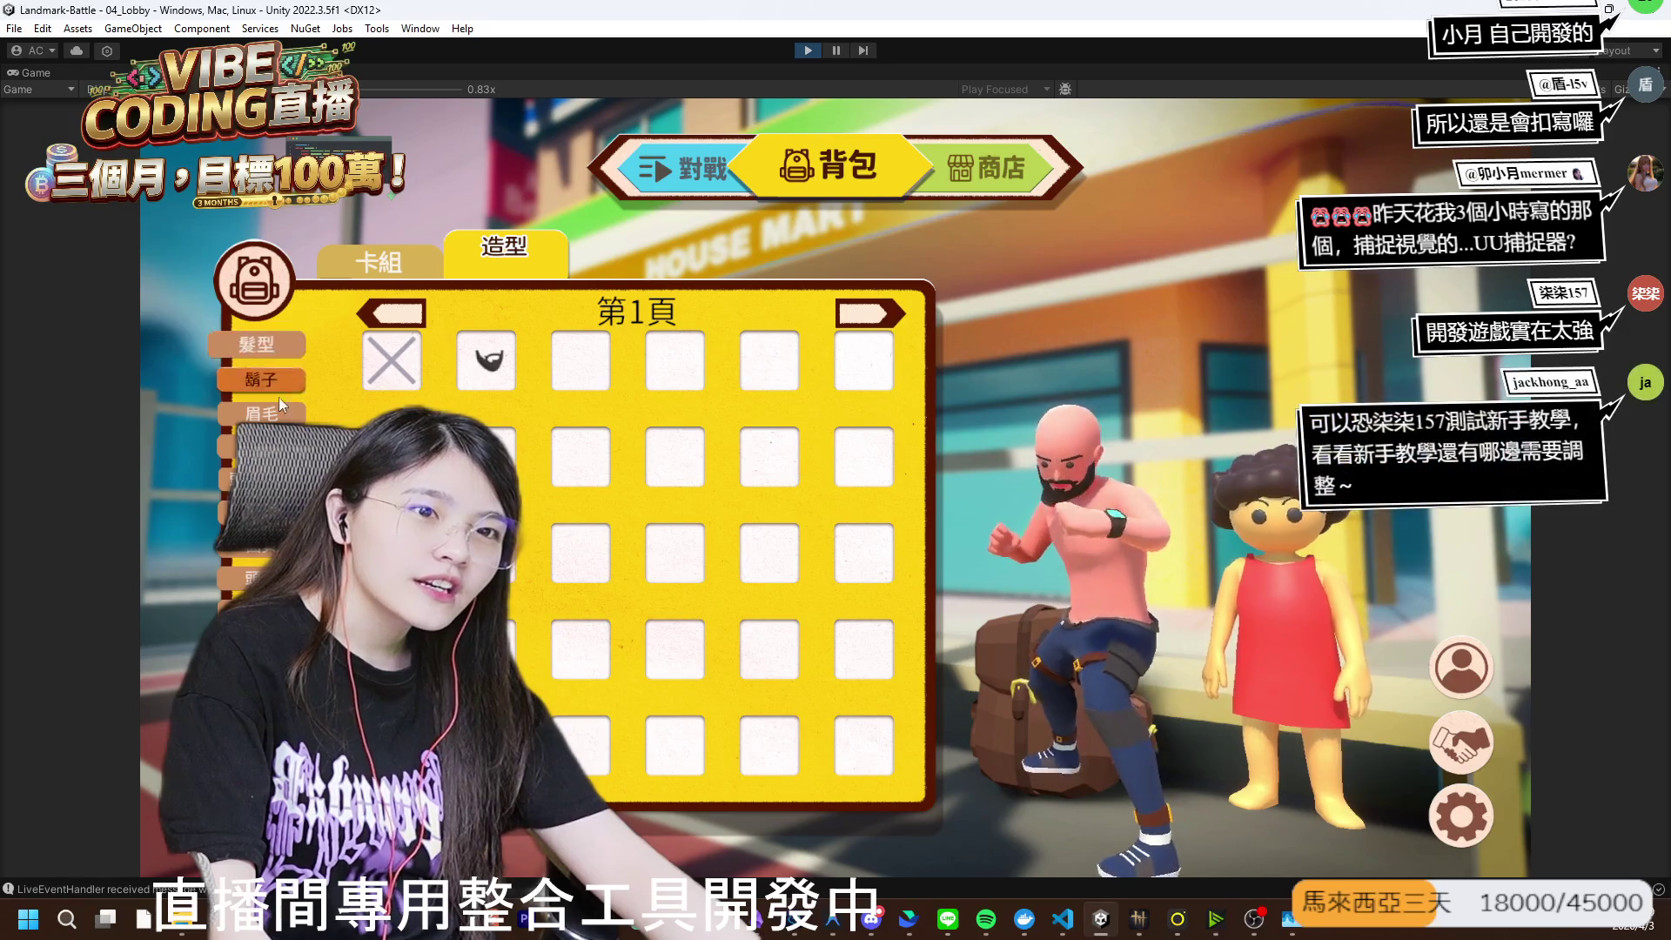
click(379, 254)
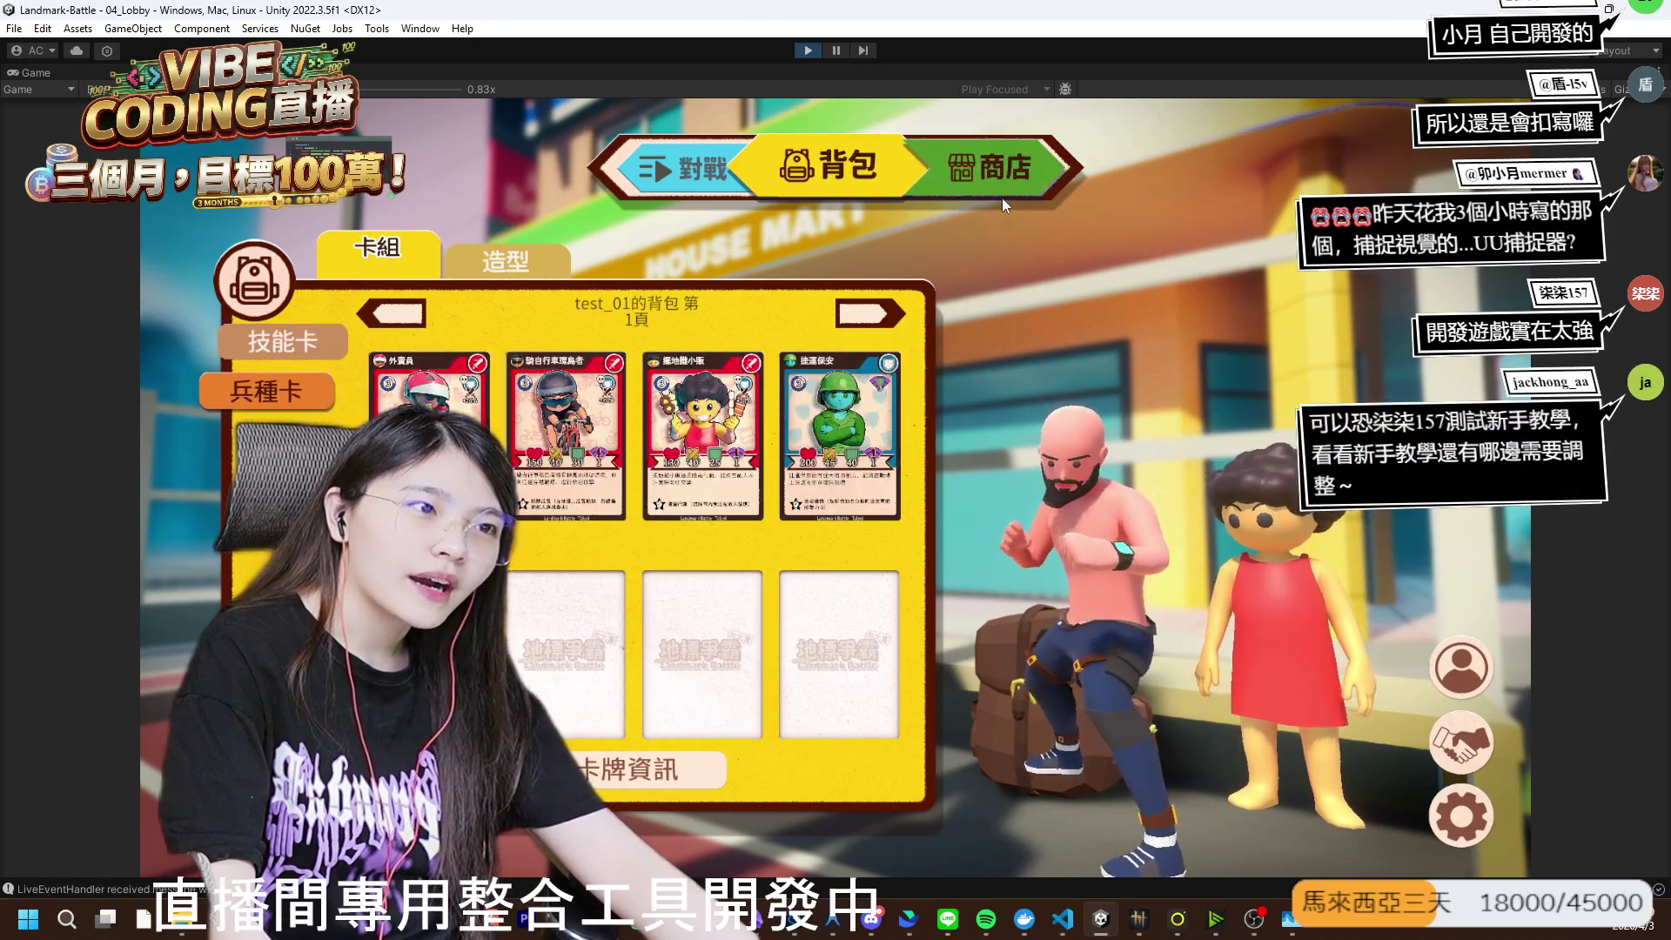
- Browse the shop's outfit items, skill cards and unit cards
click(1001, 197)
click(505, 251)
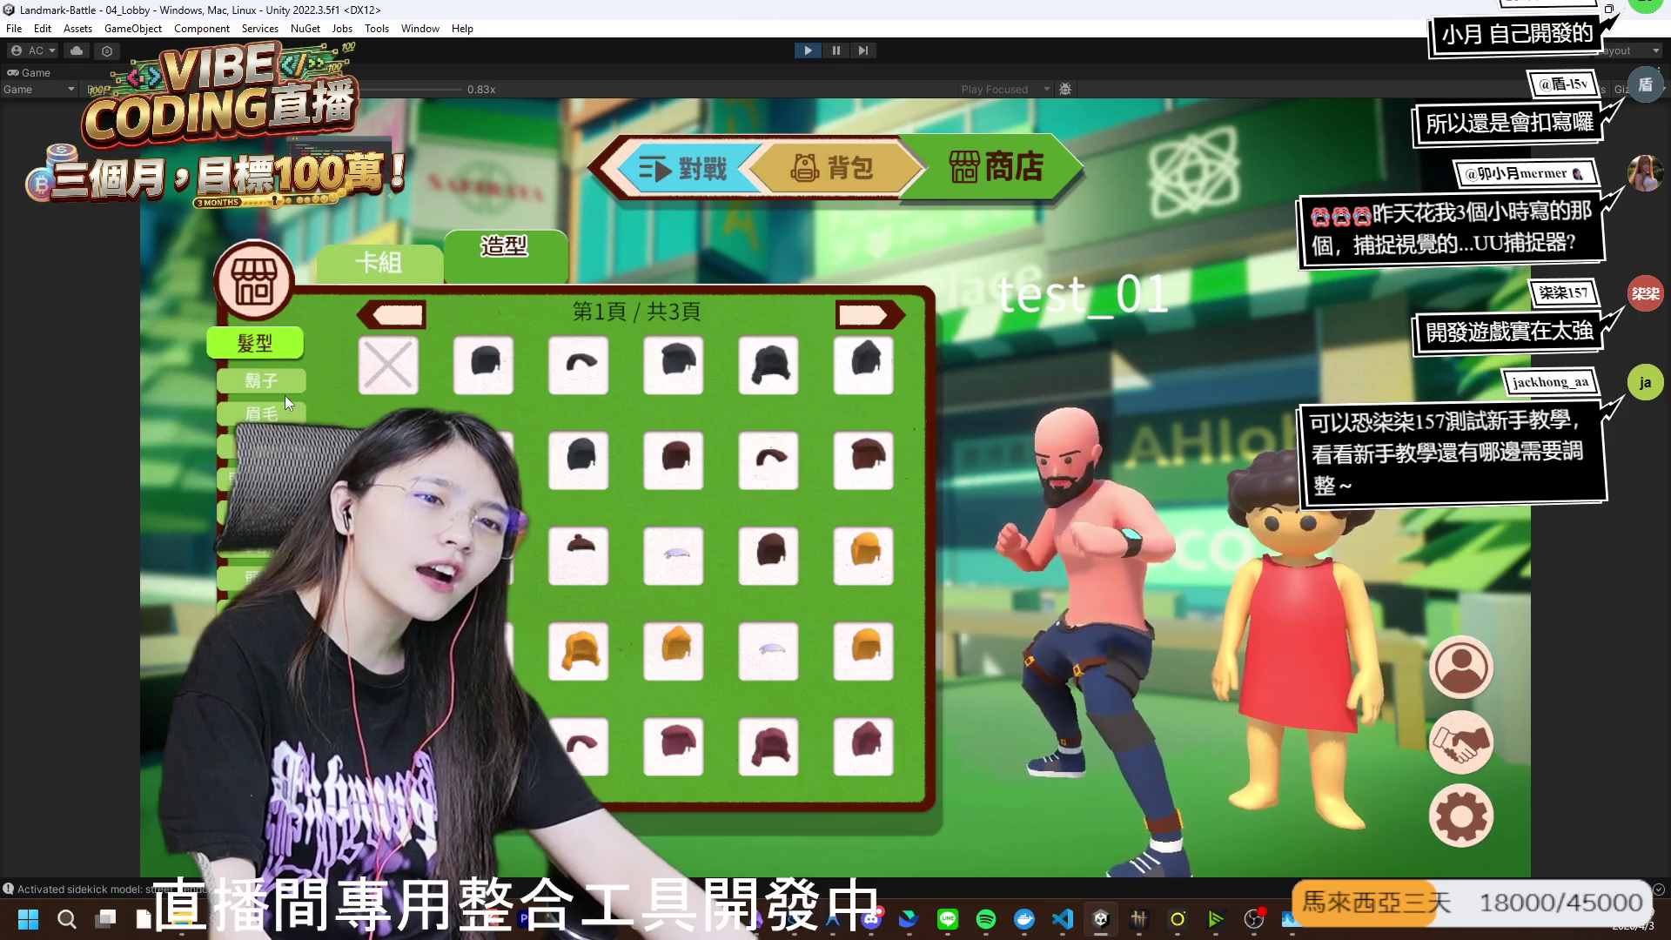
click(290, 388)
click(416, 259)
click(290, 391)
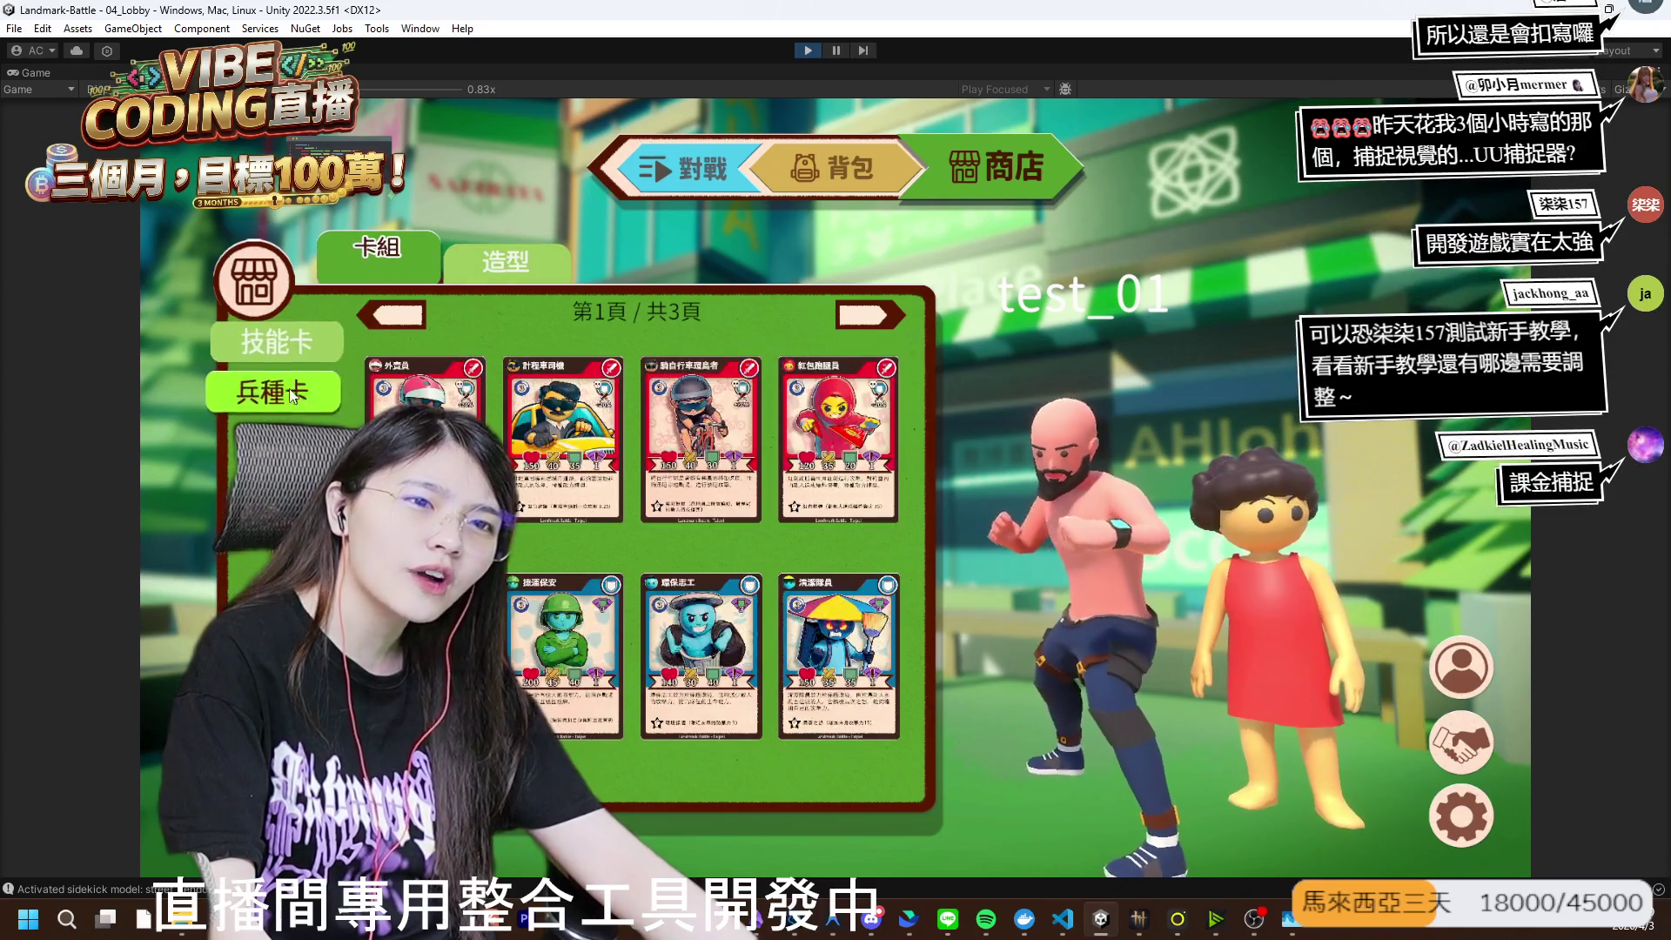
- Return through the backpack to the 對戰 battle lobby and stop Play mode
click(839, 165)
click(679, 172)
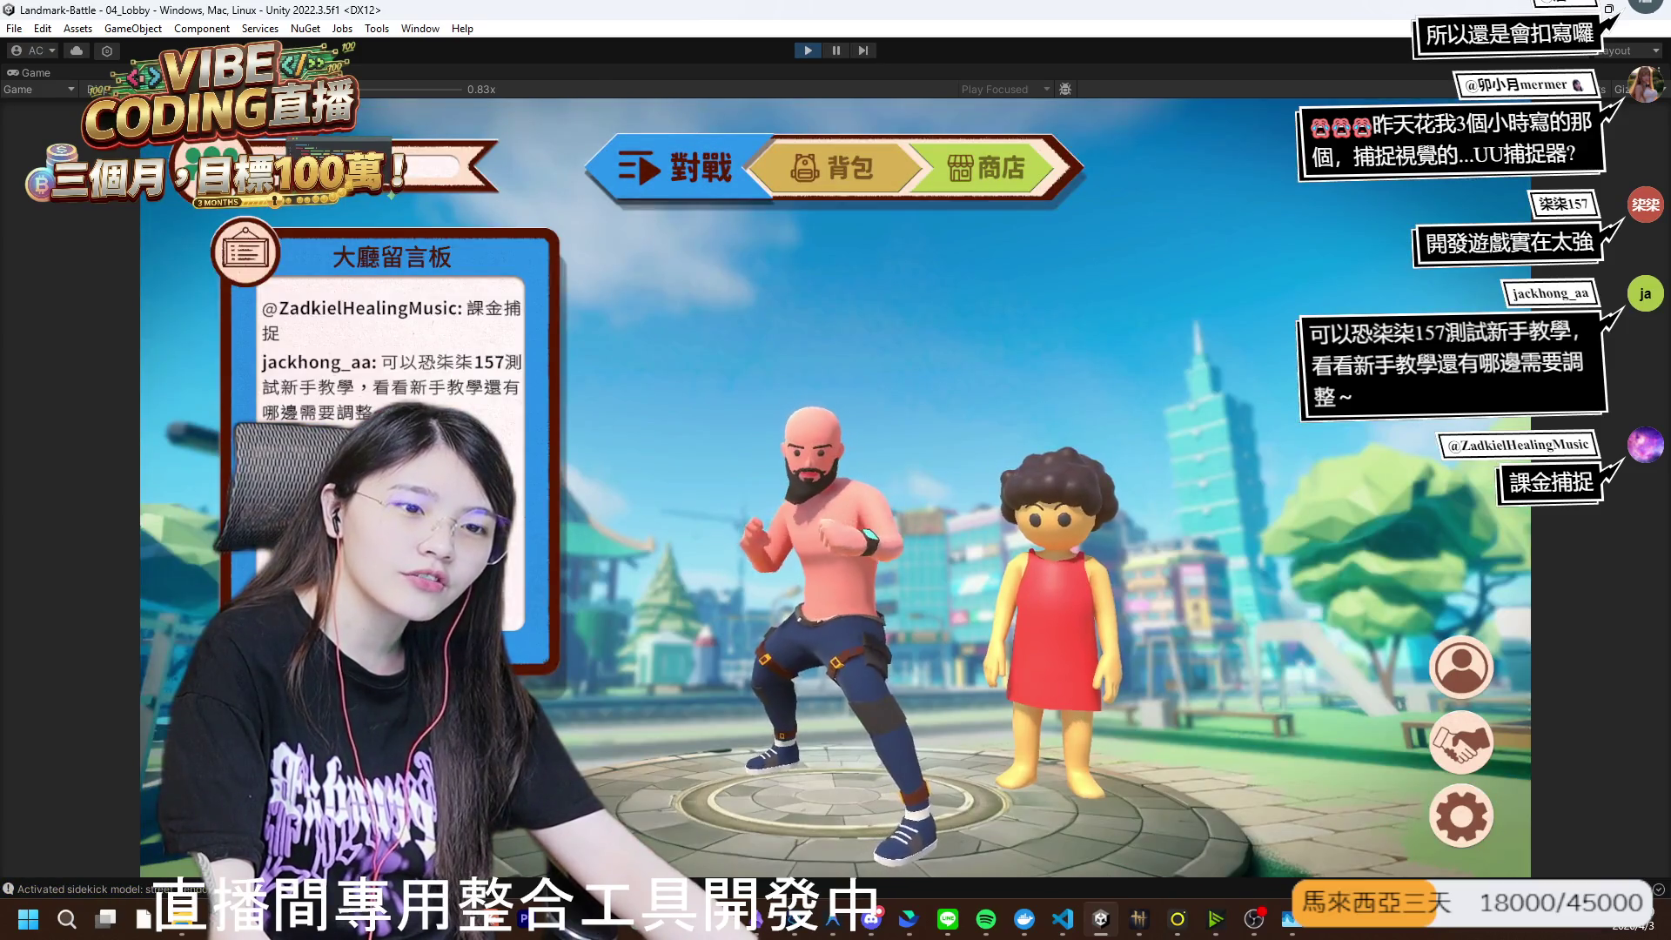
click(808, 50)
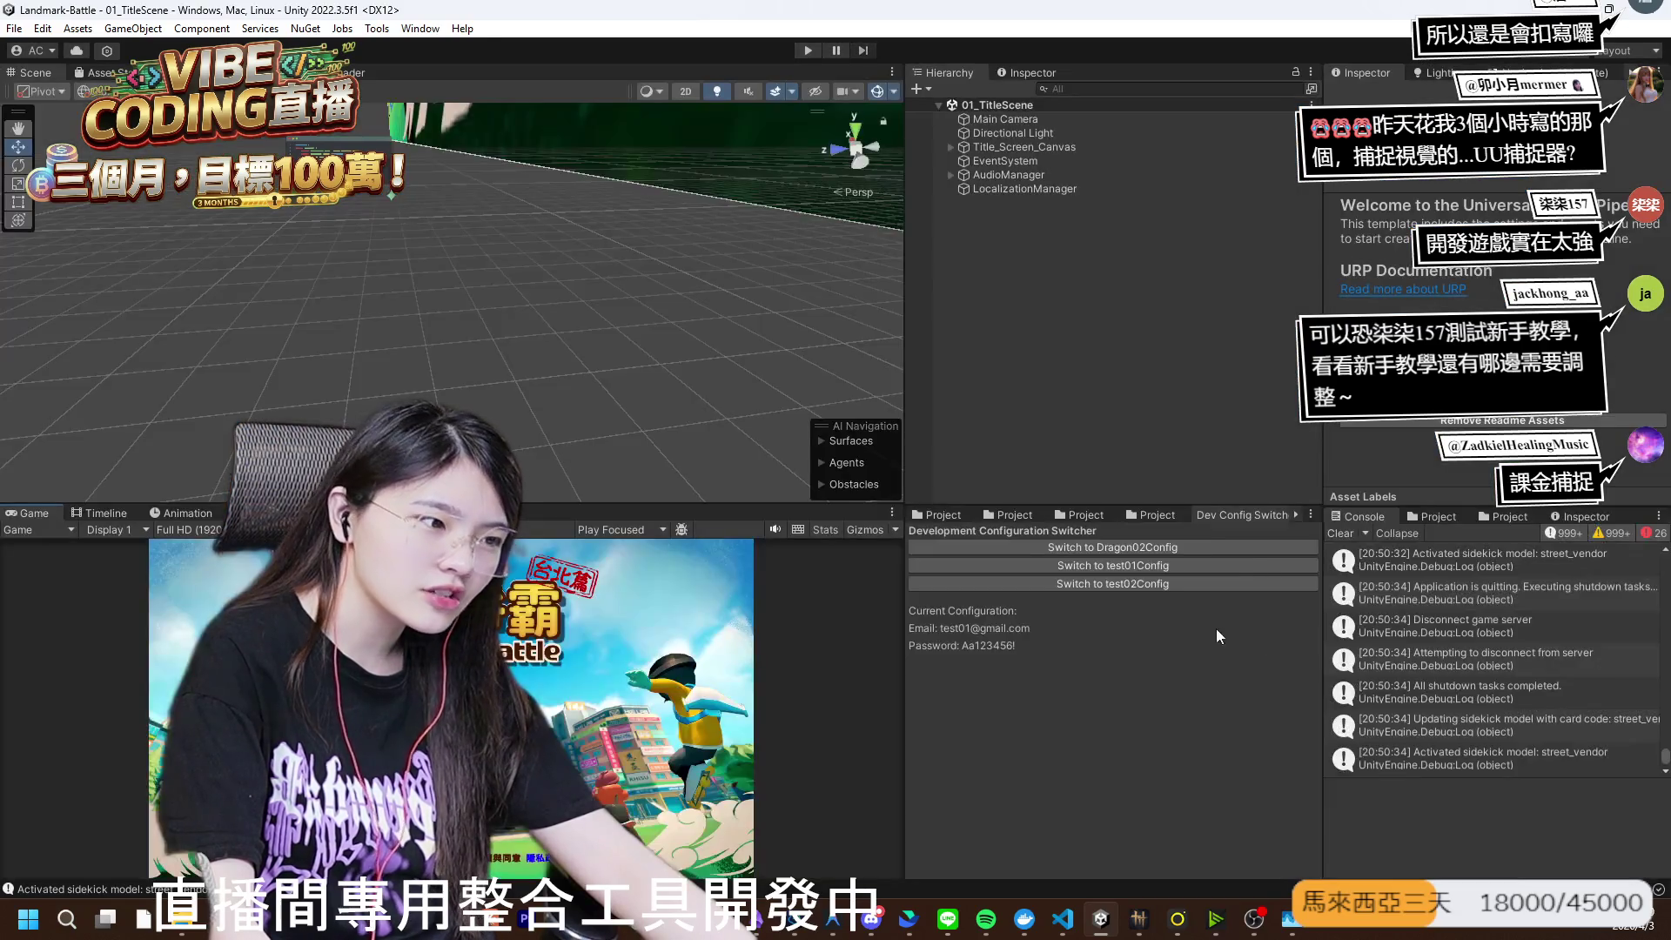
- Activate test02Config, maximize the Game view, run the game to login, then bring up the donation page
click(1135, 582)
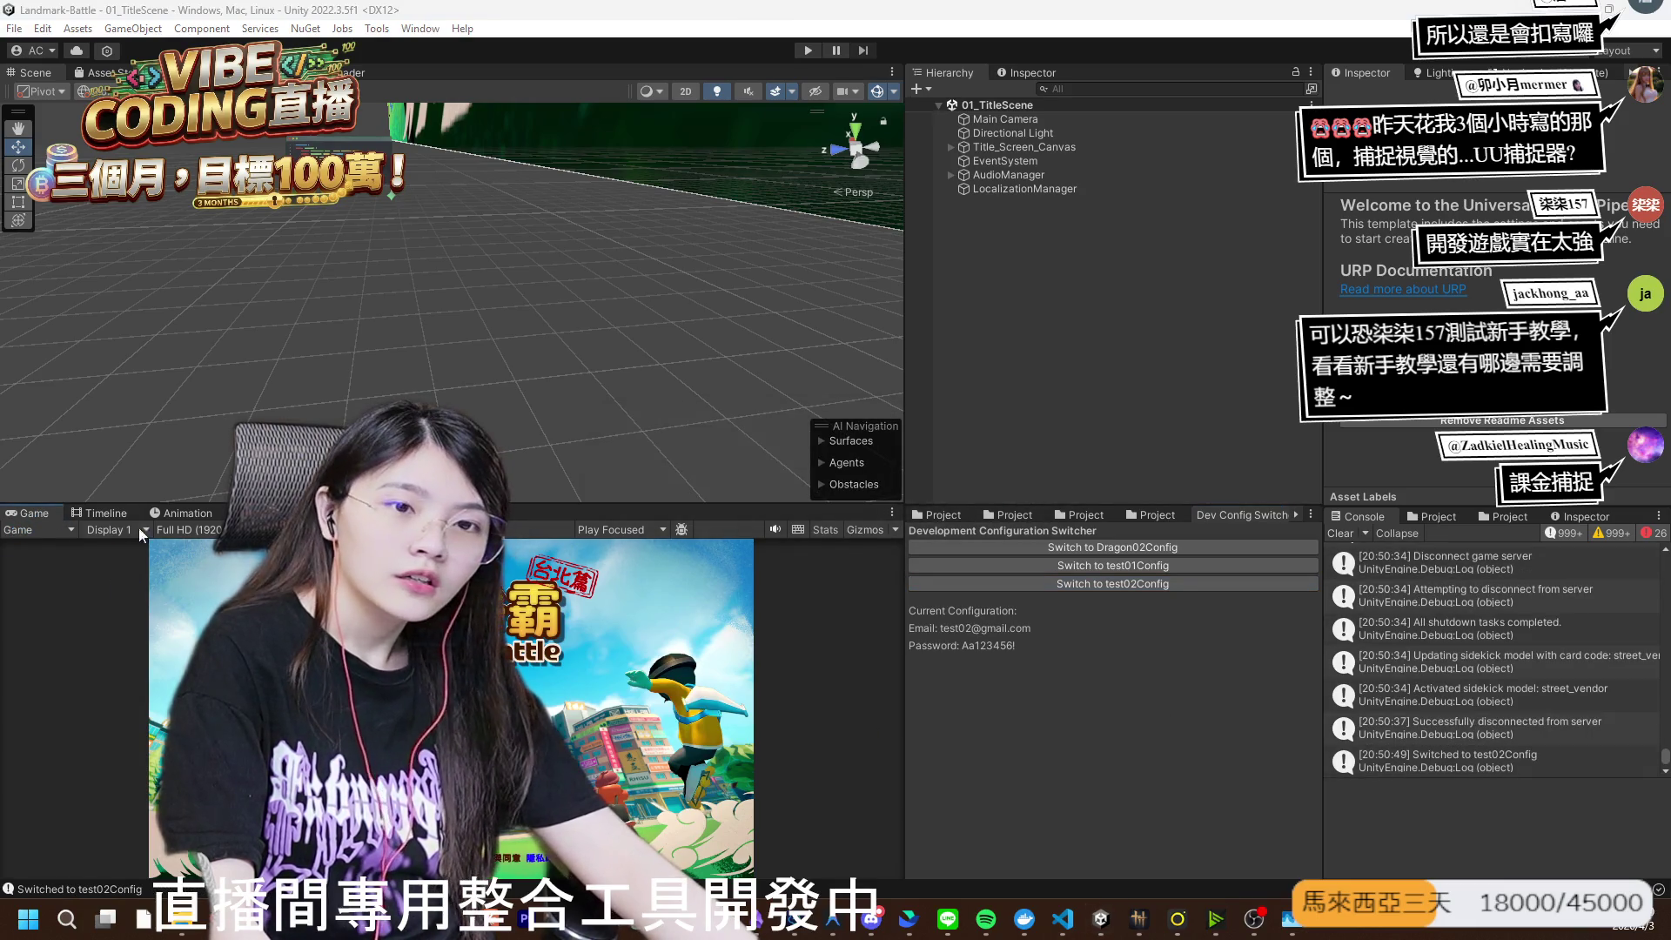
double_click(35, 512)
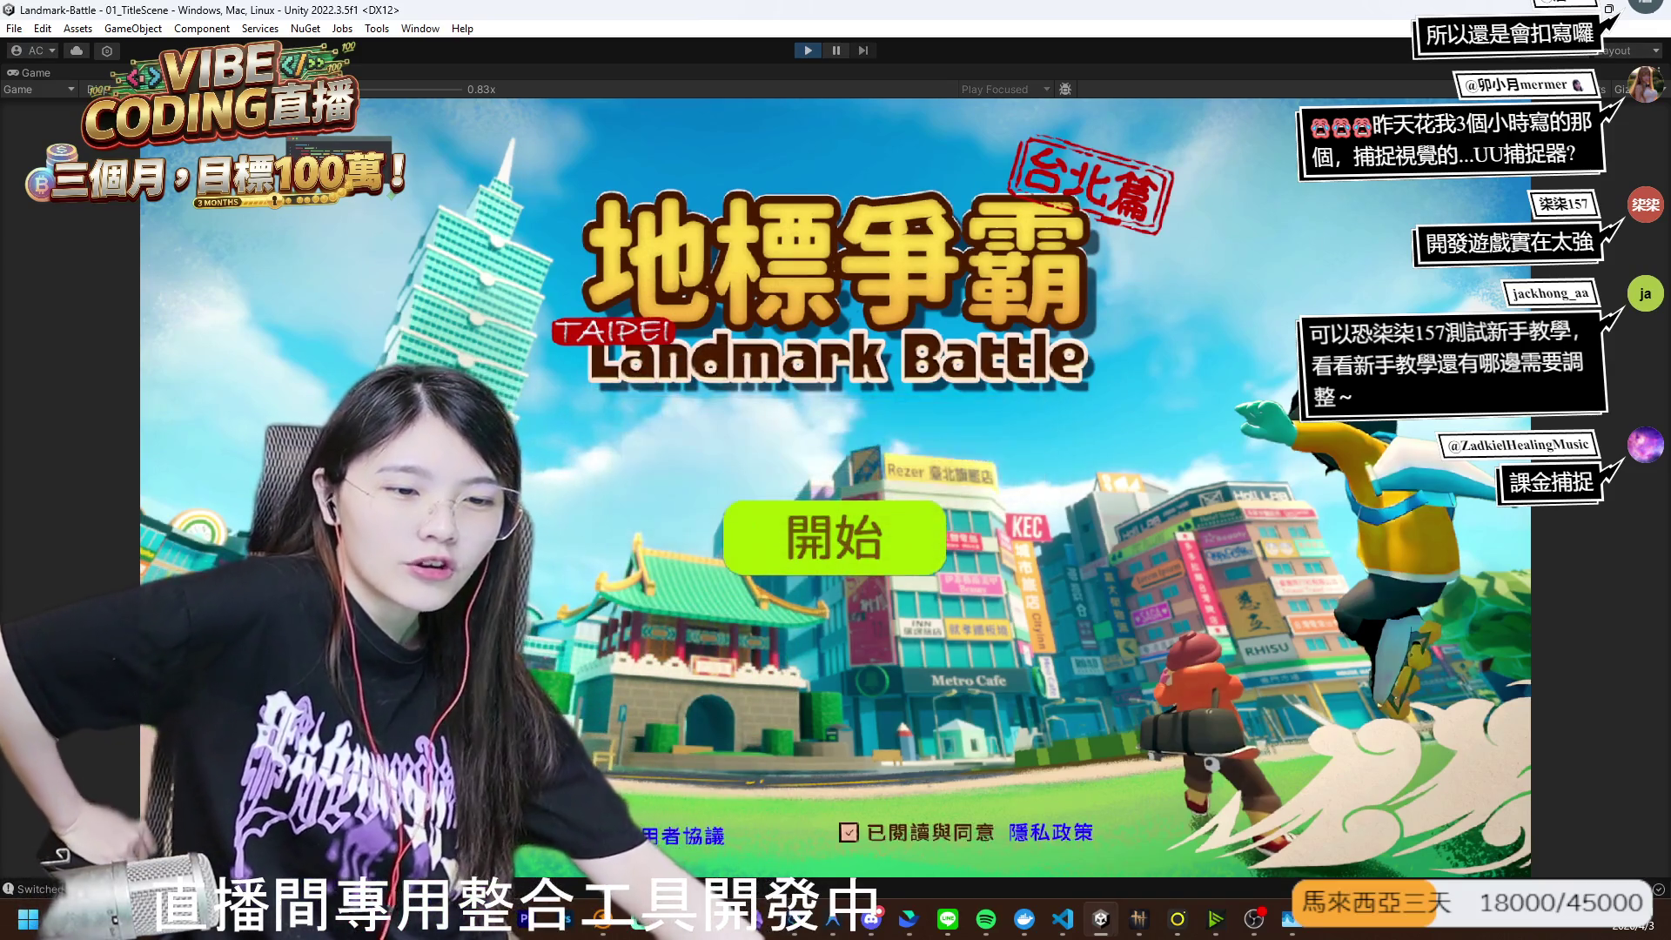
click(904, 535)
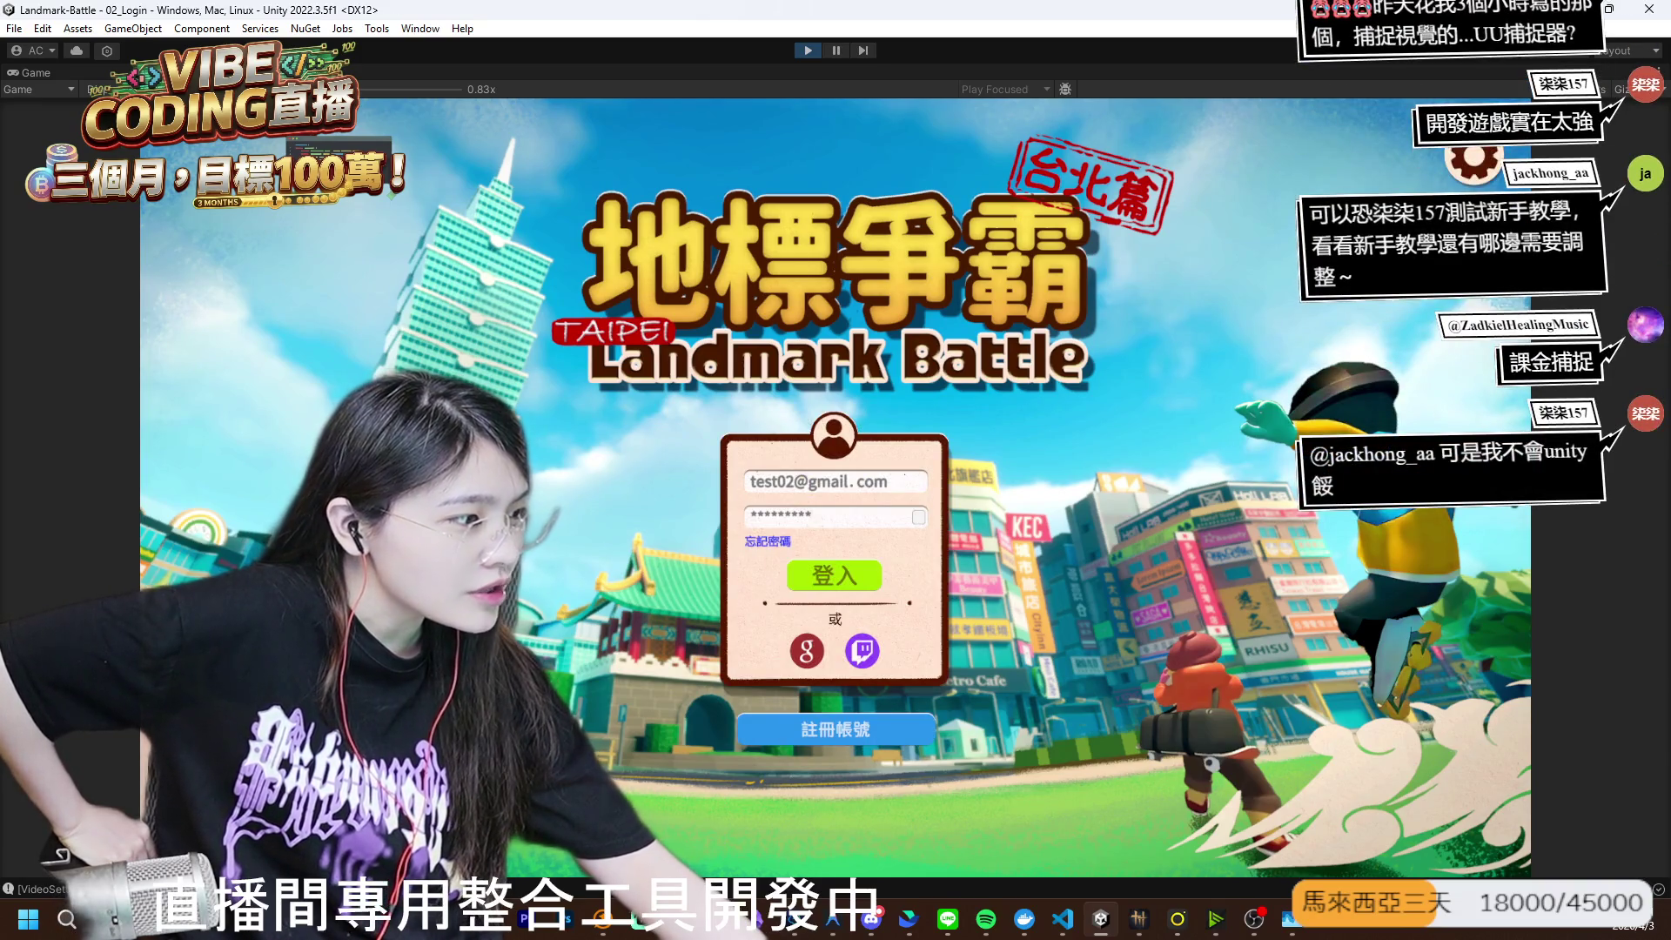
key(alt+Tab)
scroll(571, 341, up, 5)
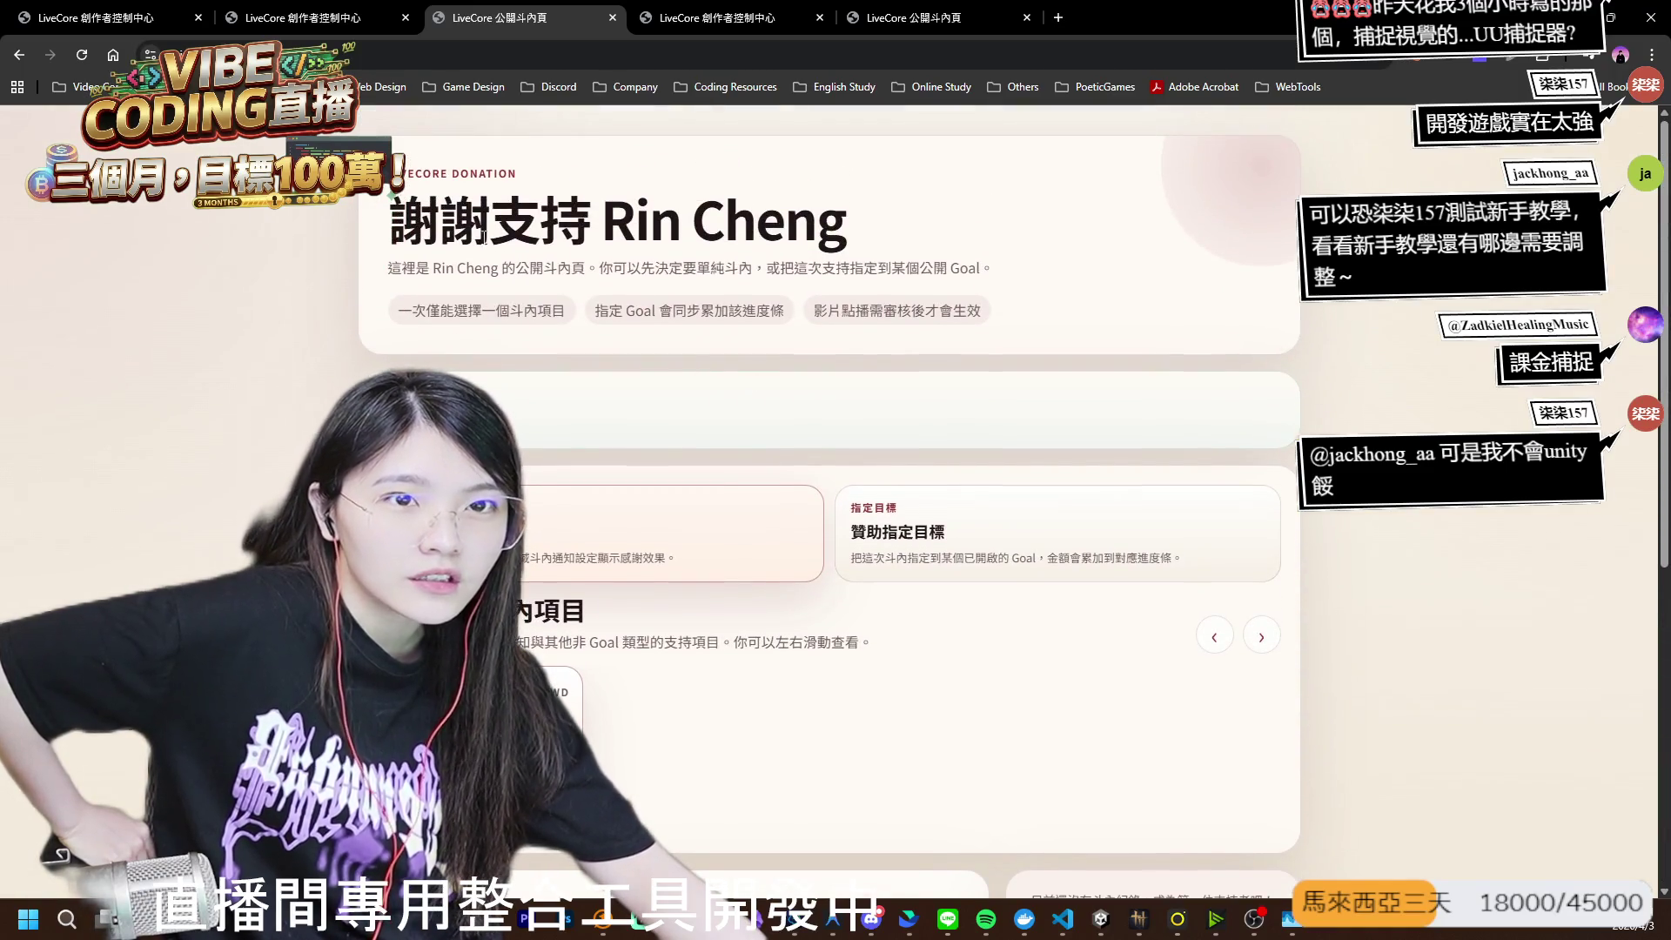
- Look over the LiveCore donation page down to the 填寫斗內資料 form, then return to Unity
drag(541, 219, 1032, 291)
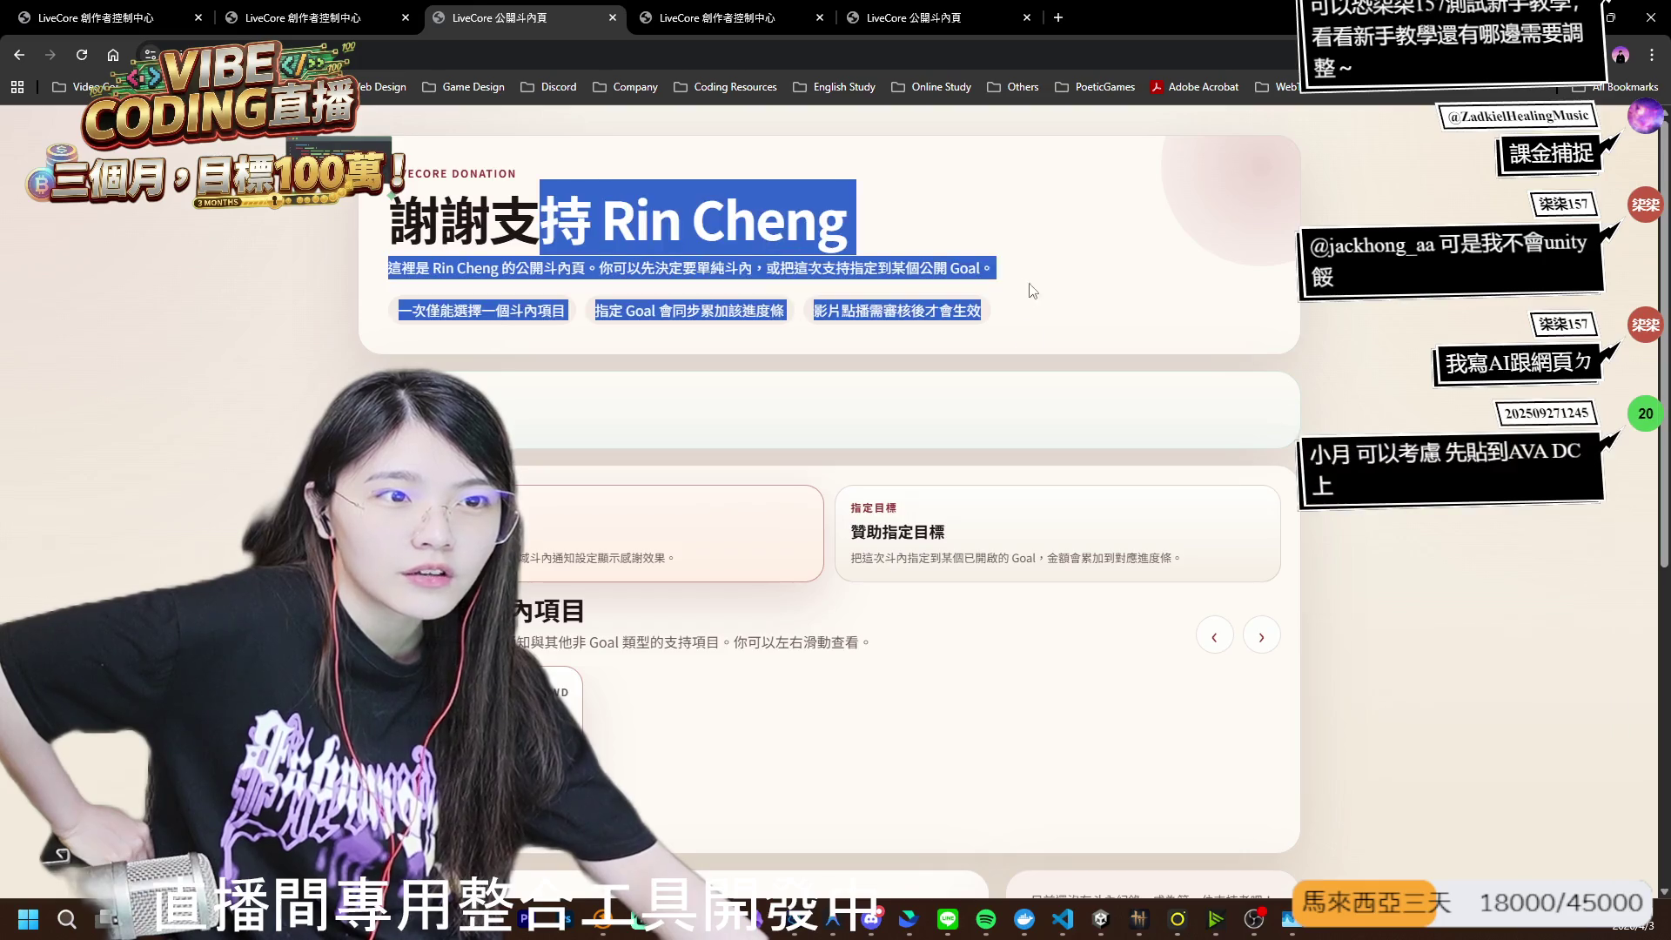
click(905, 277)
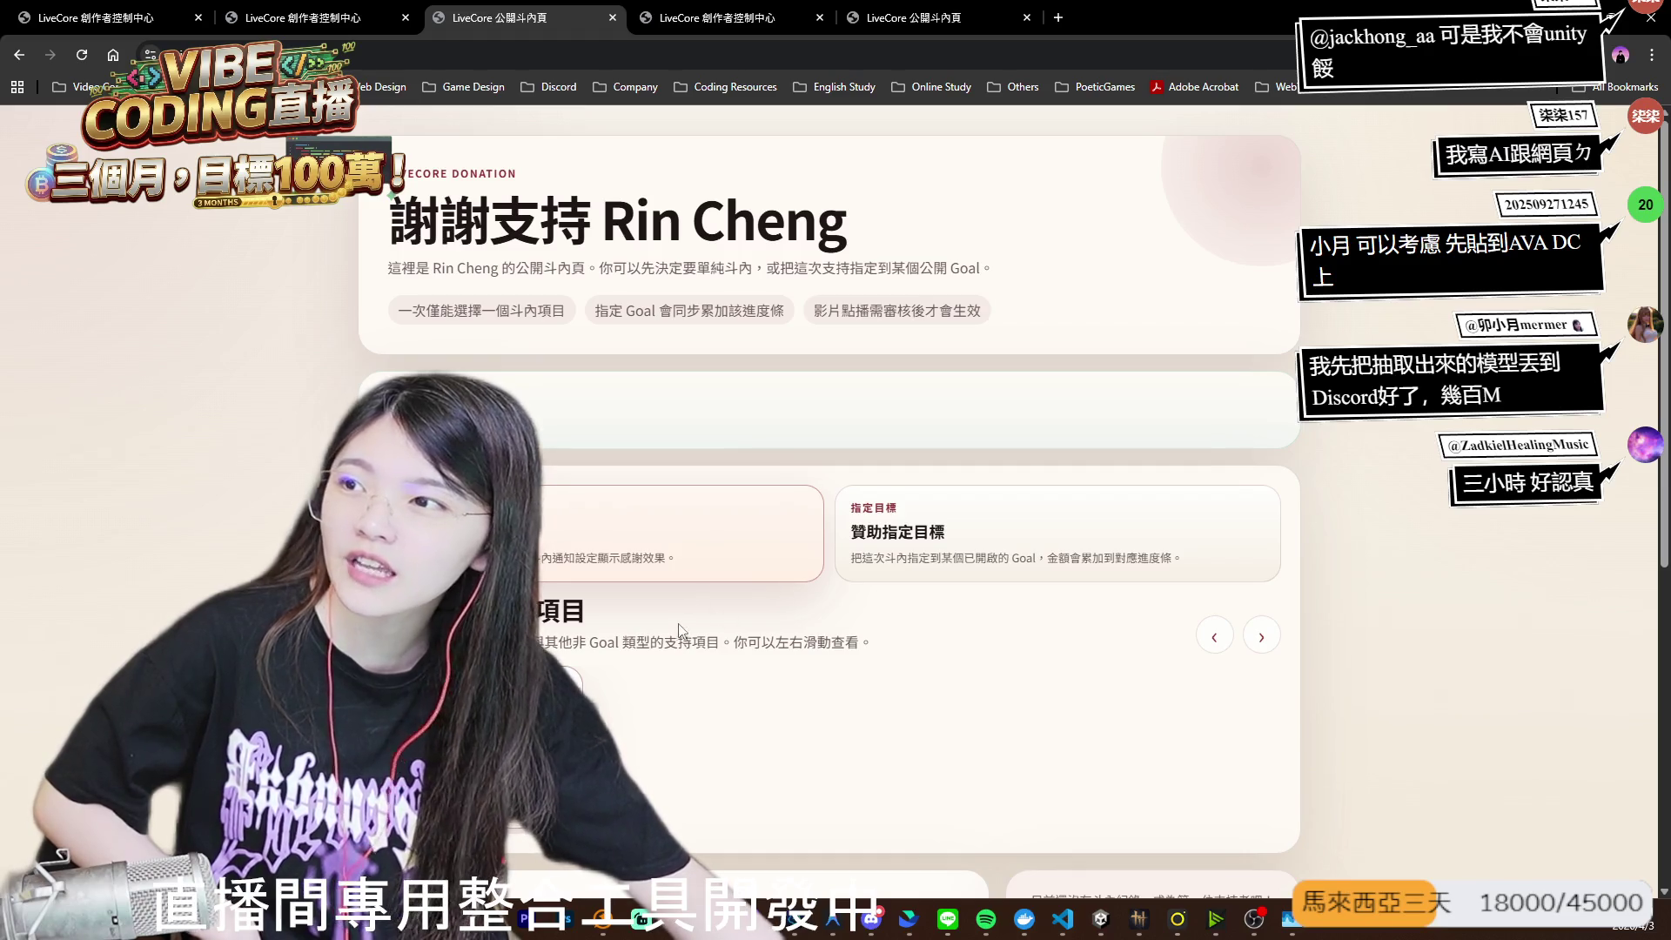
scroll(753, 454, down, 5)
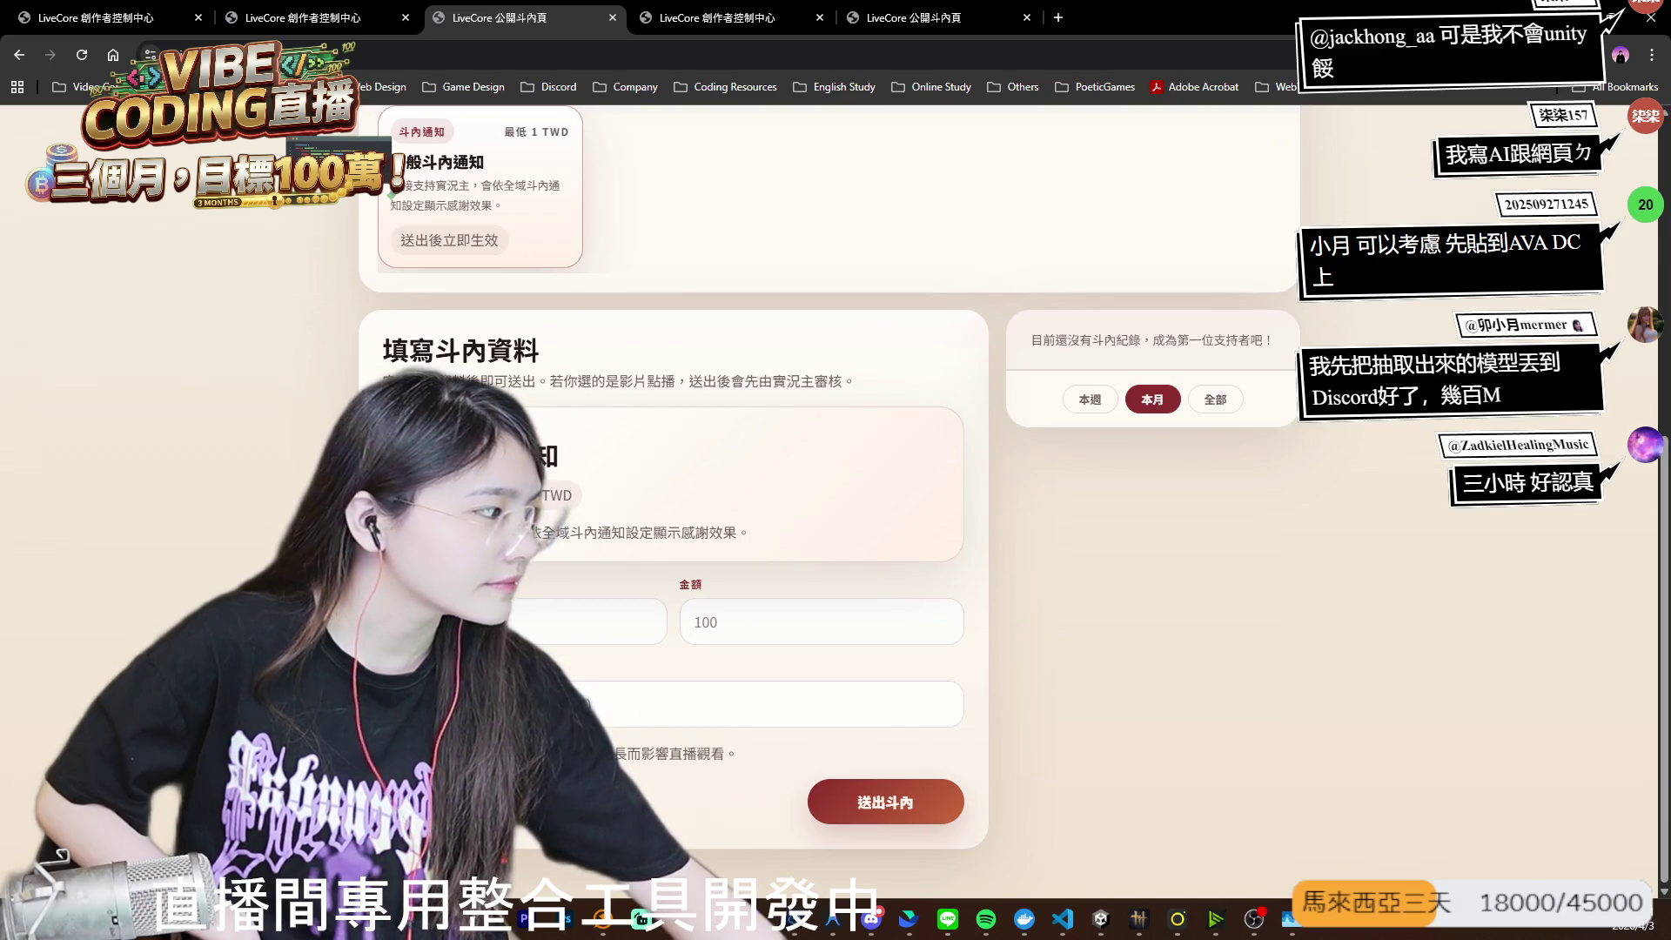
click(1100, 918)
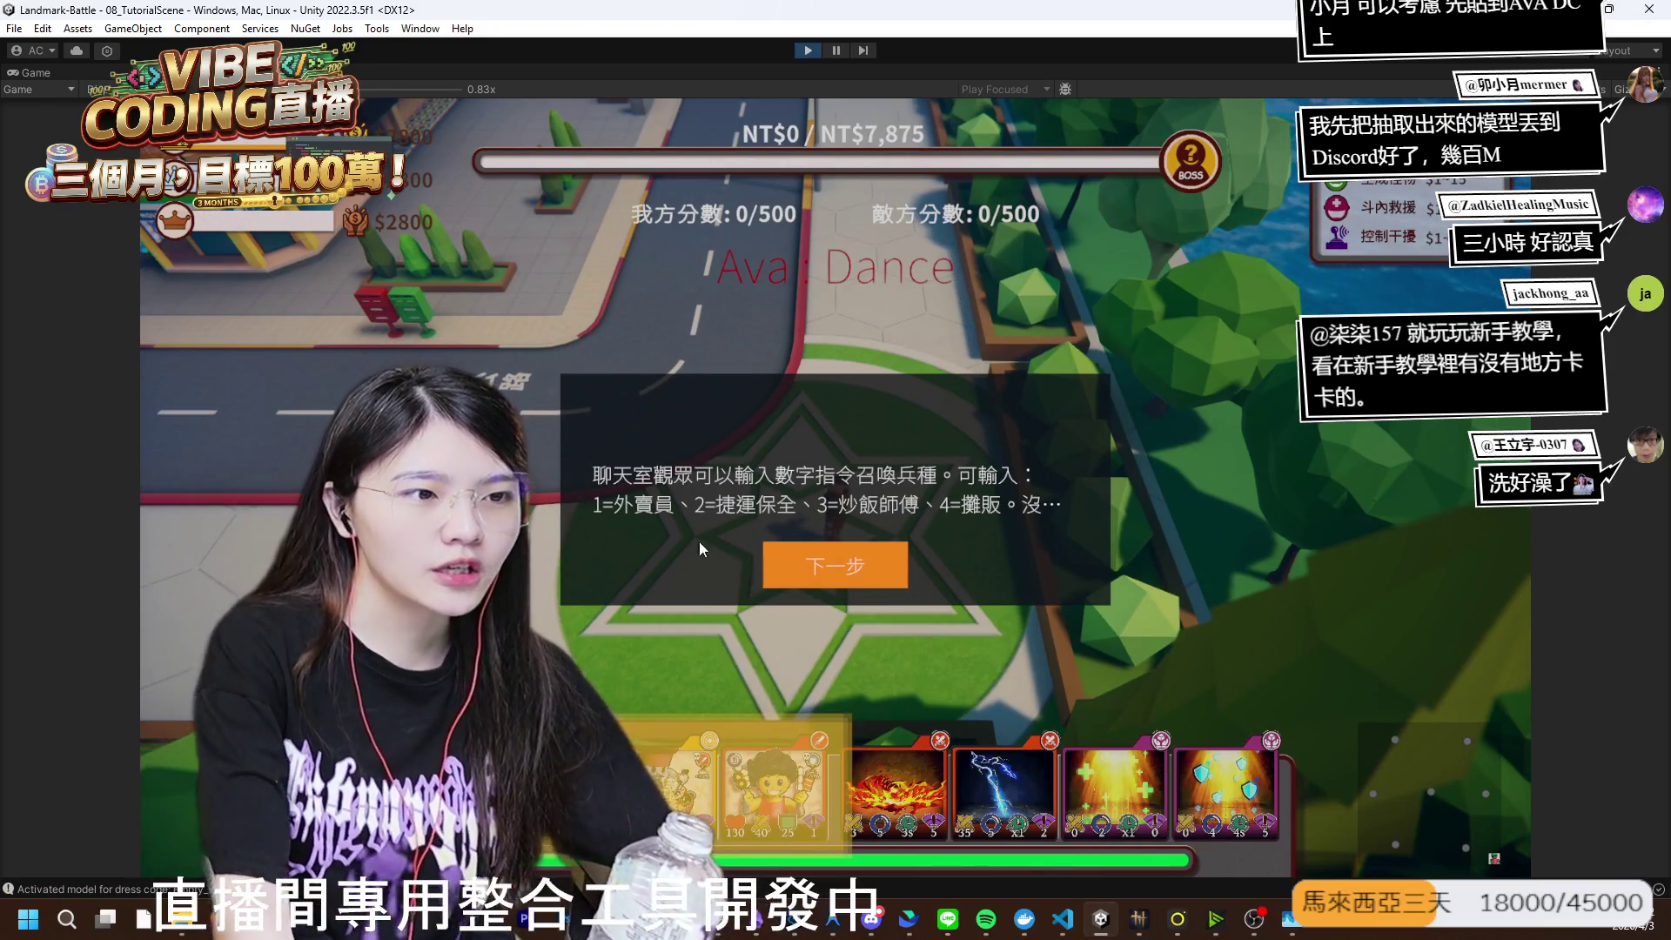
- Advance through the skill command, landmark occupation and mini-map tutorial steps and dismiss the dialog
click(879, 566)
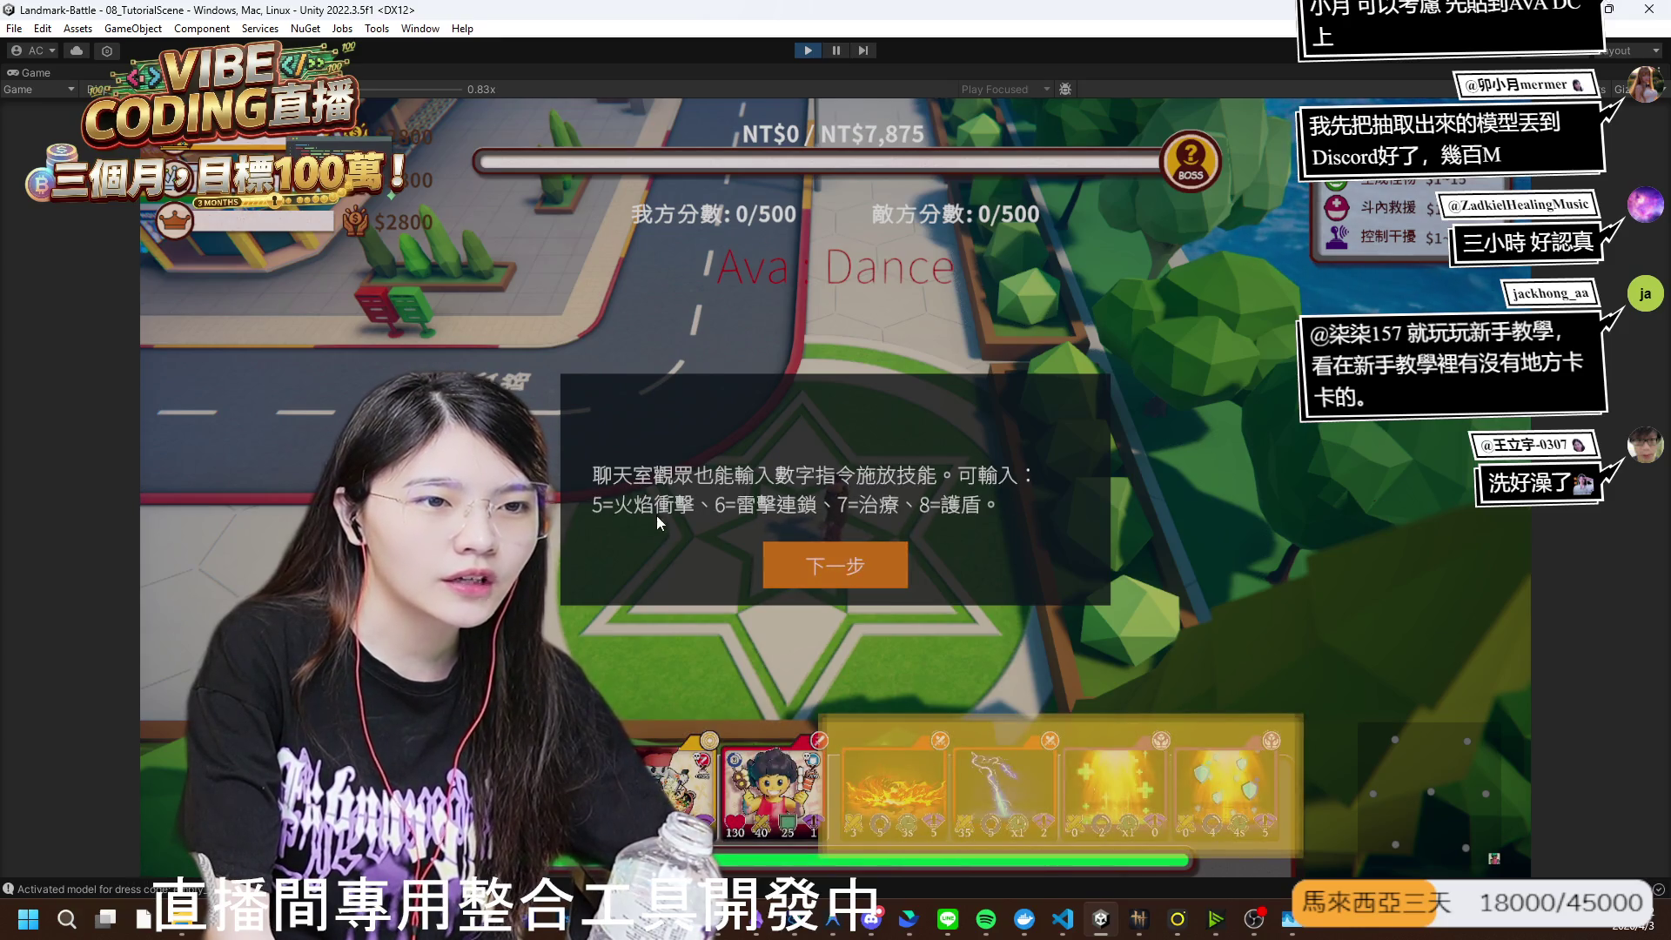
click(822, 572)
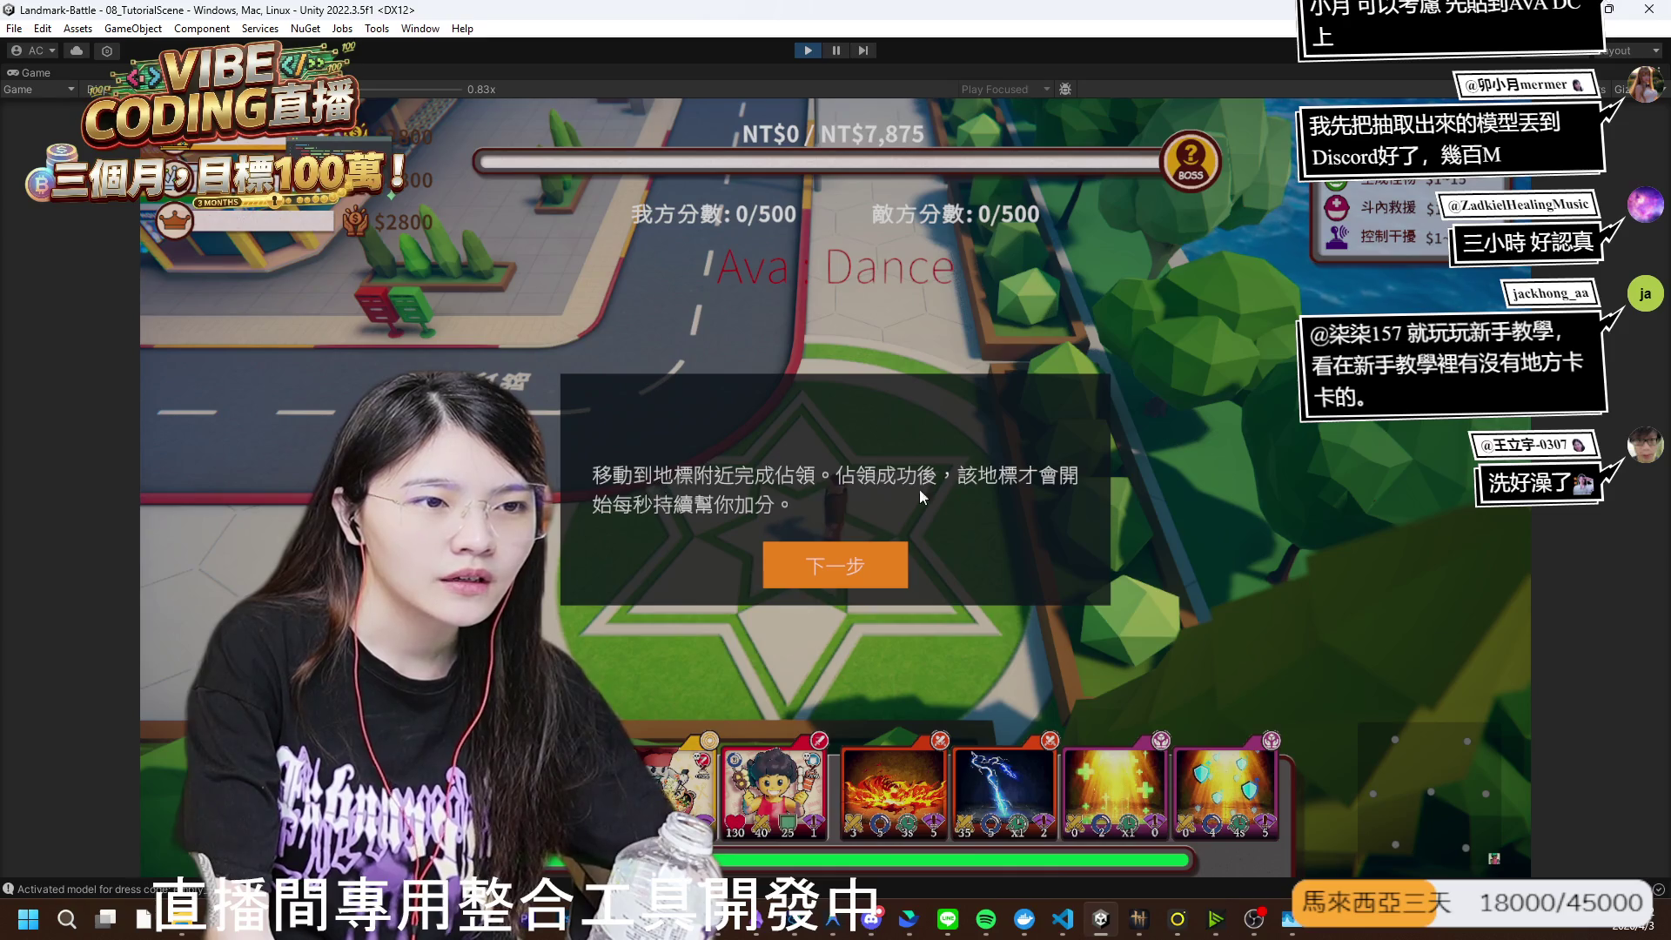
click(788, 557)
click(788, 557)
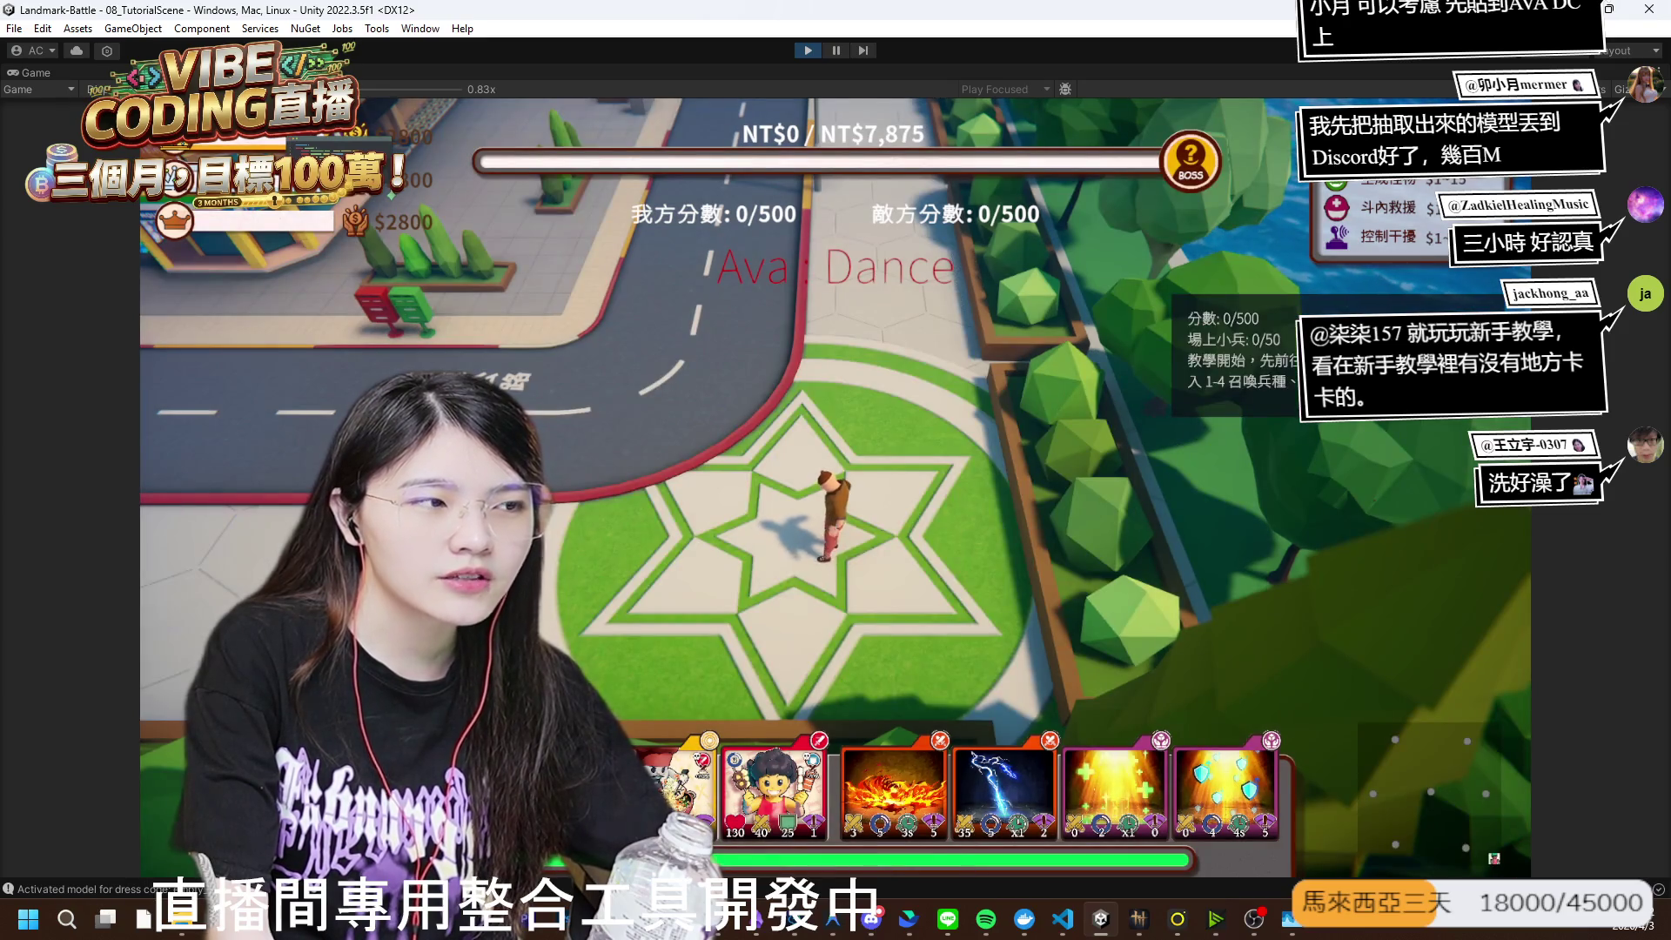
- Walk the character from the star plaza around the street and sidewalks using W, A, S, D
key(w)
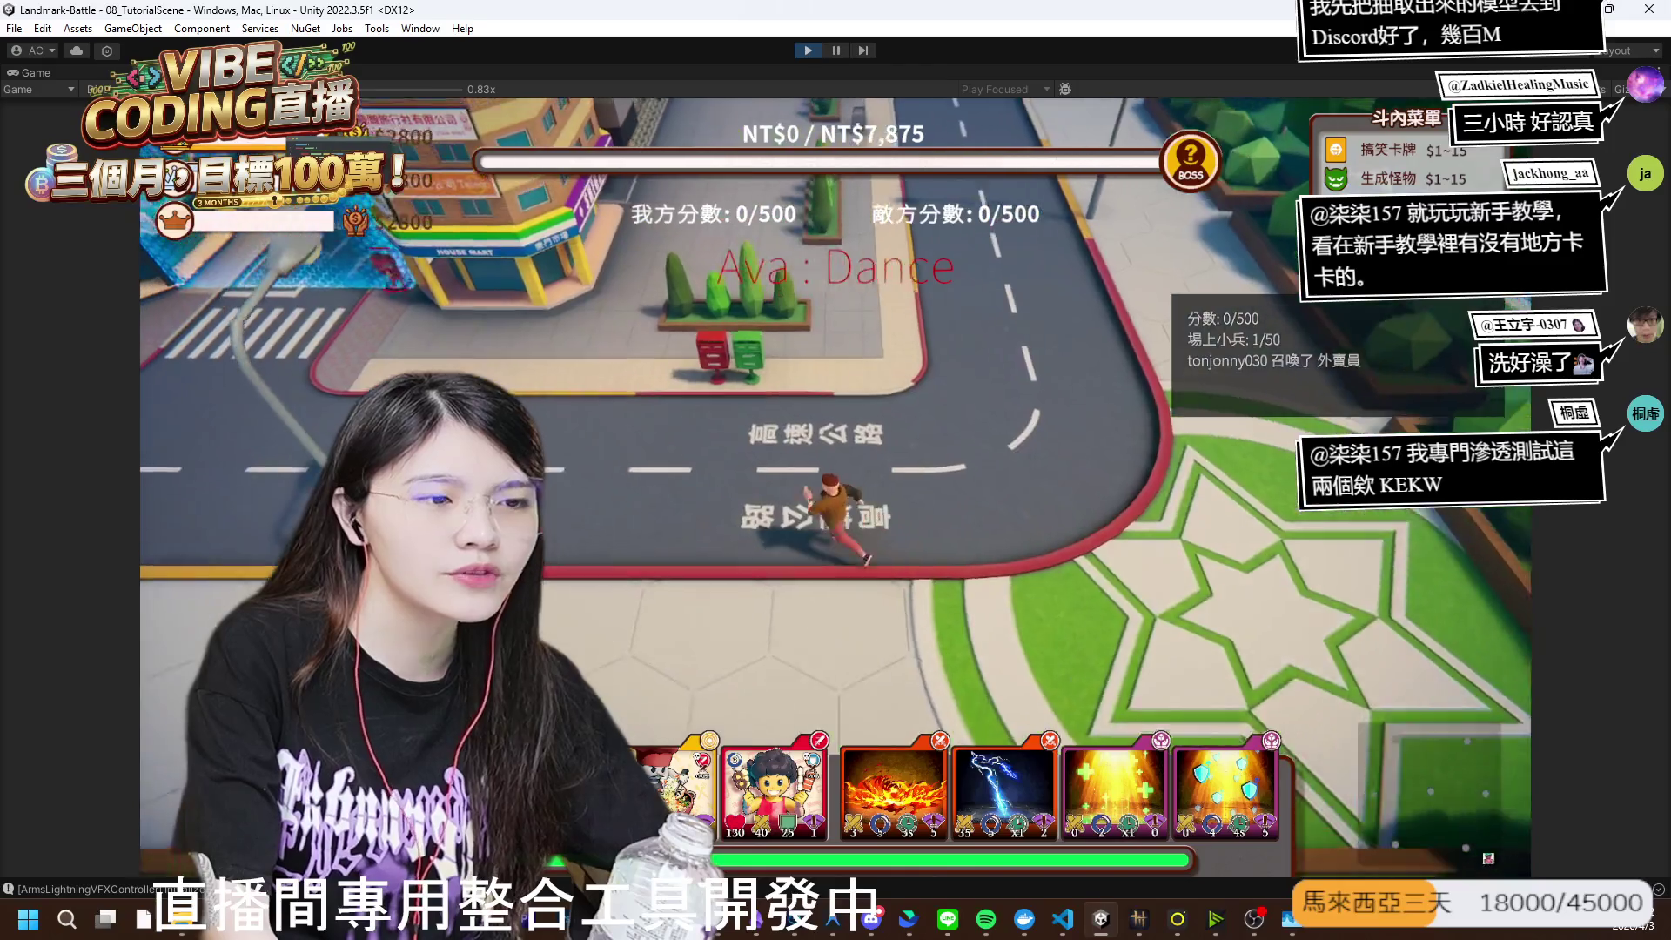
key(w)
key(a)
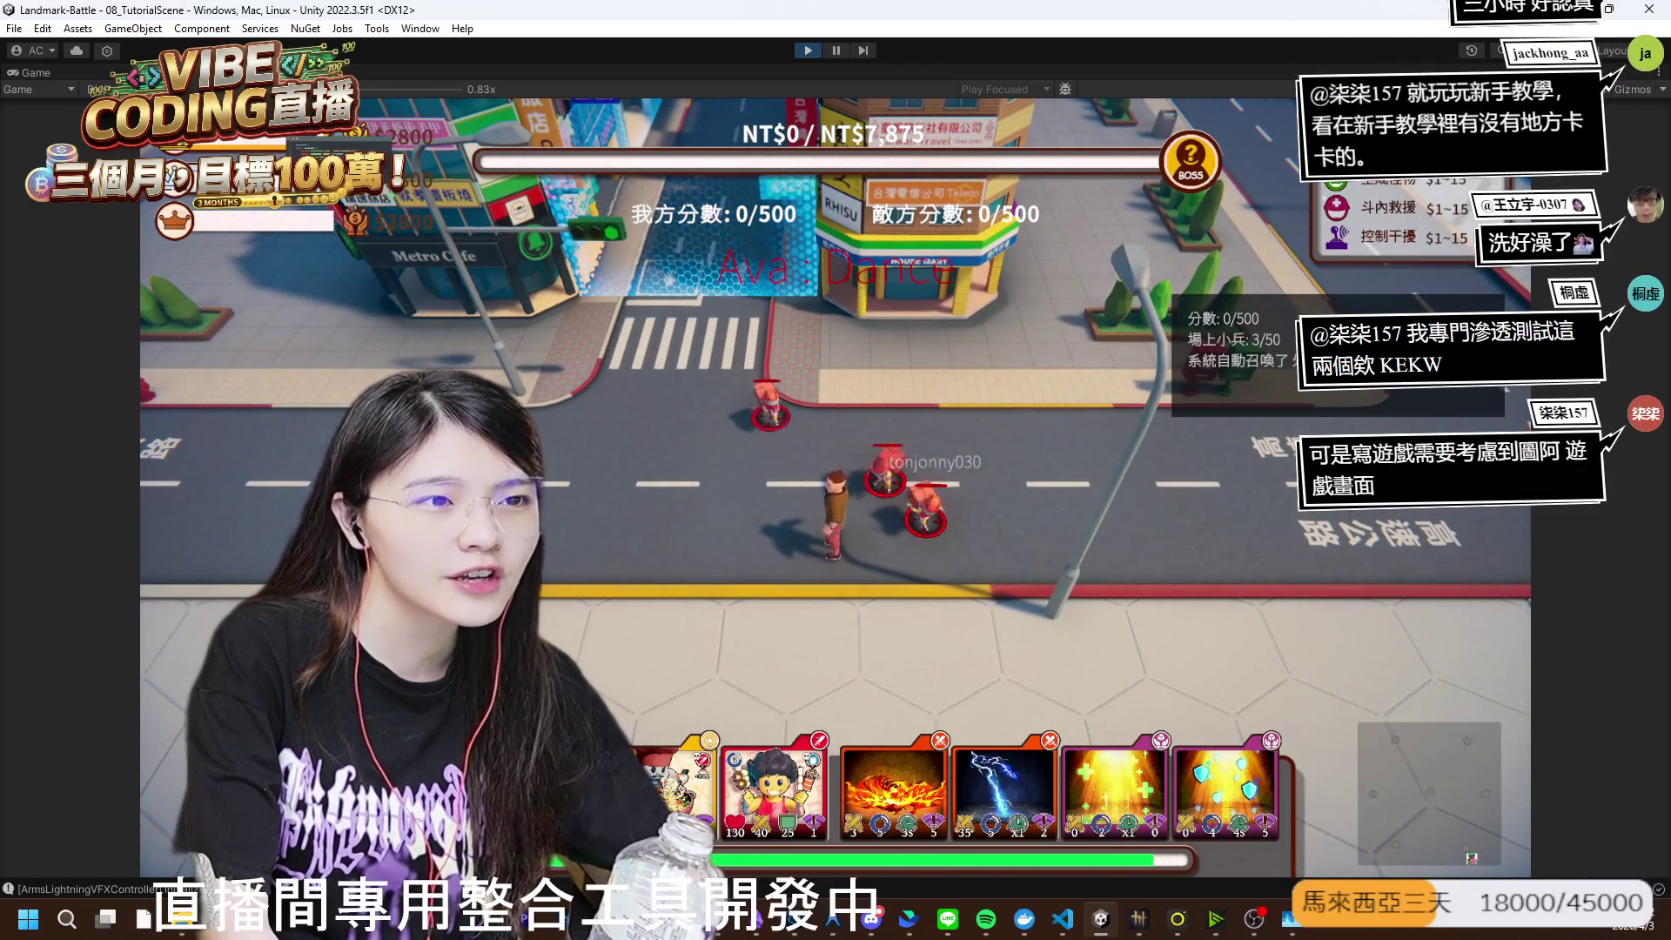
key(d)
key(s)
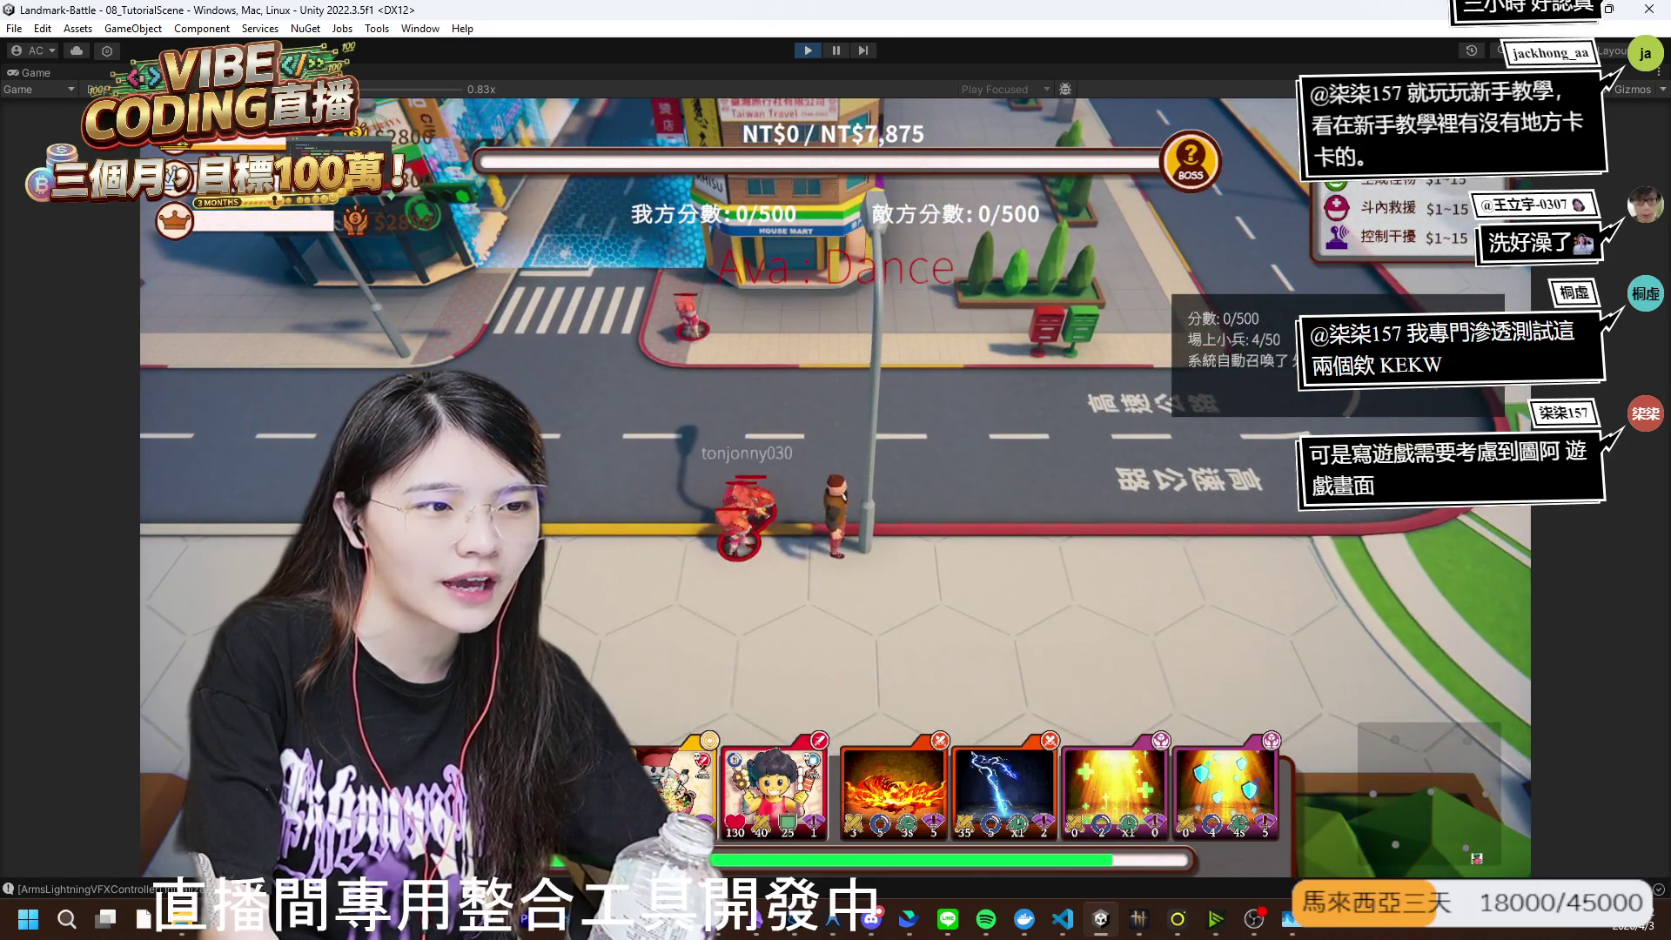
key(w)
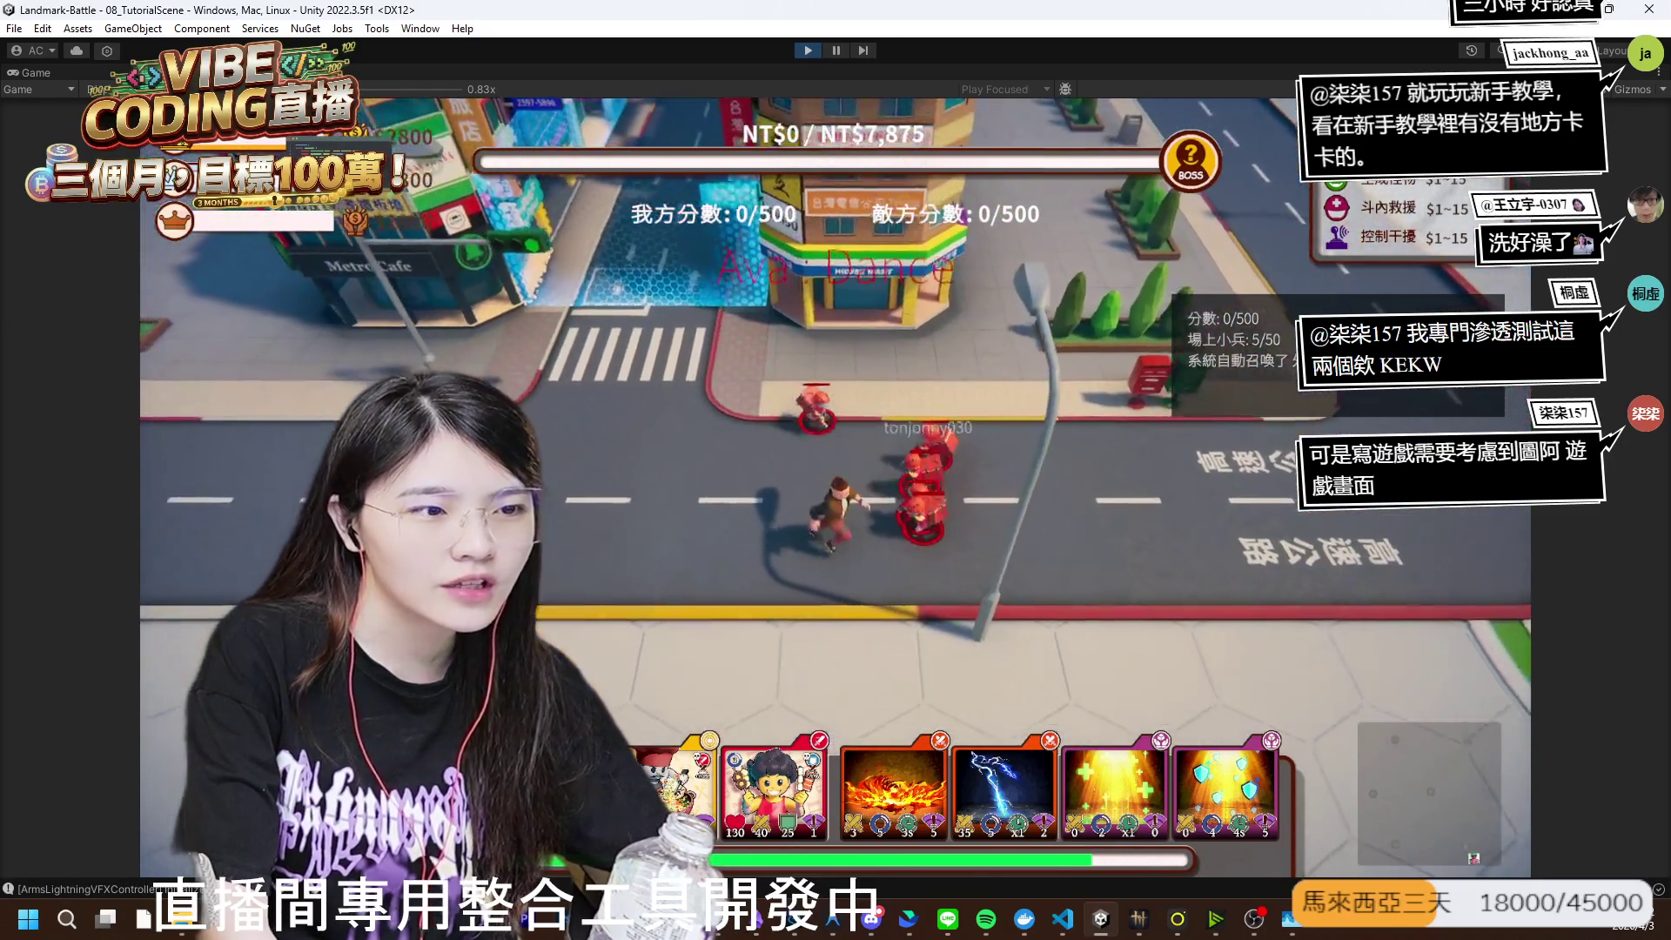
key(s)
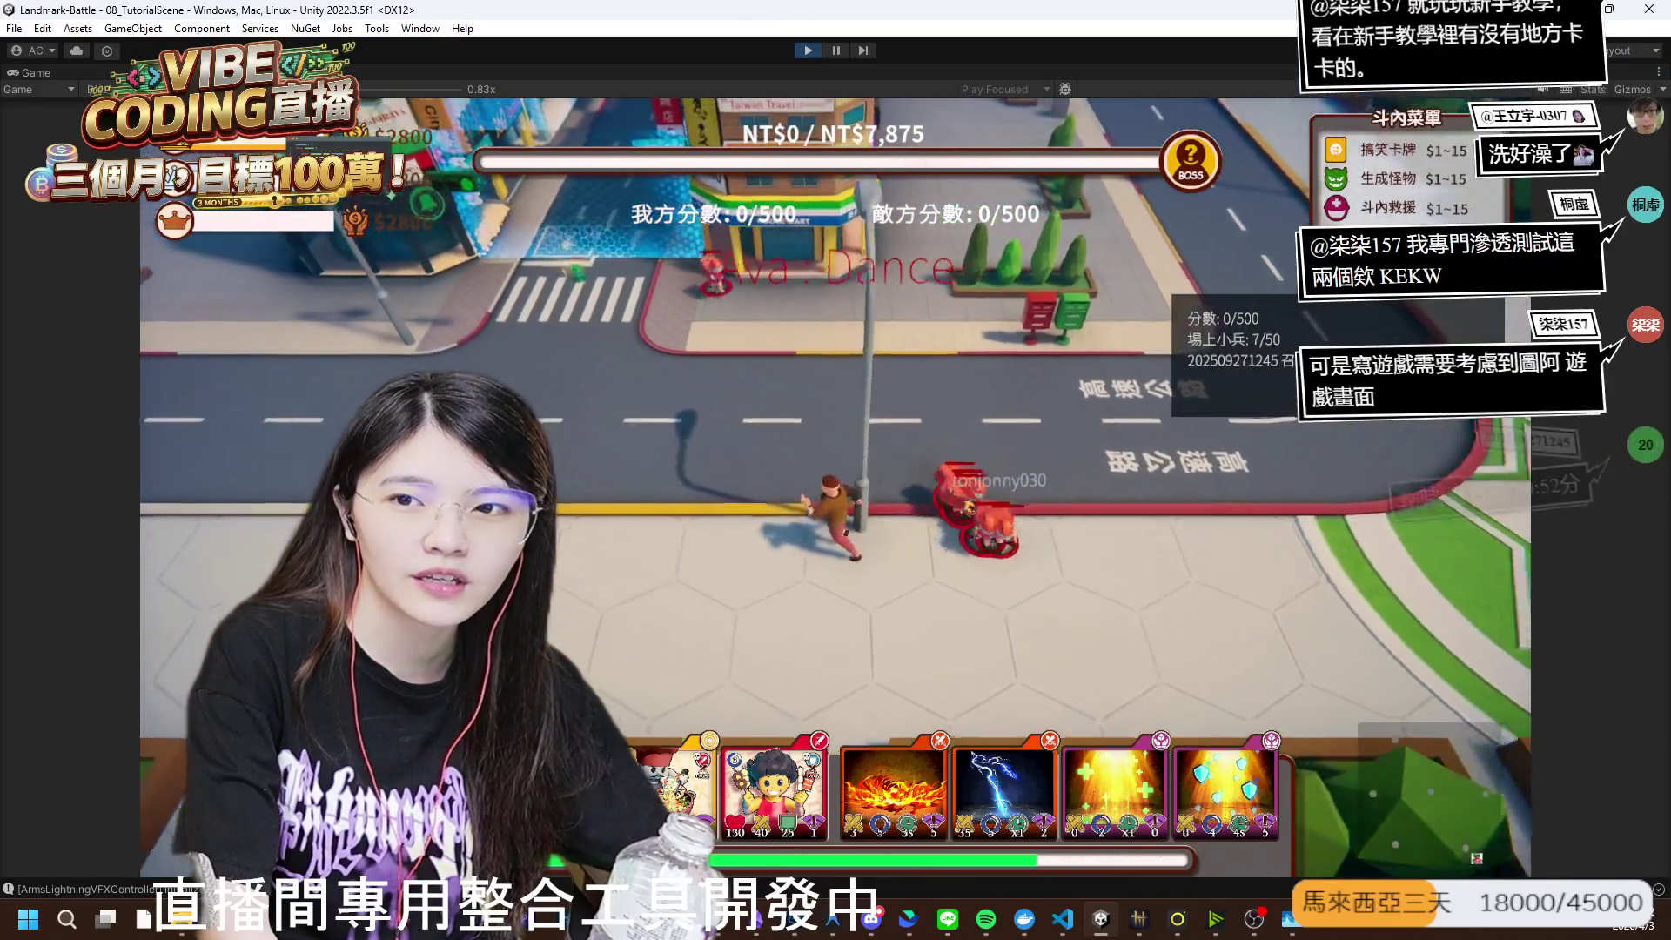
key(a)
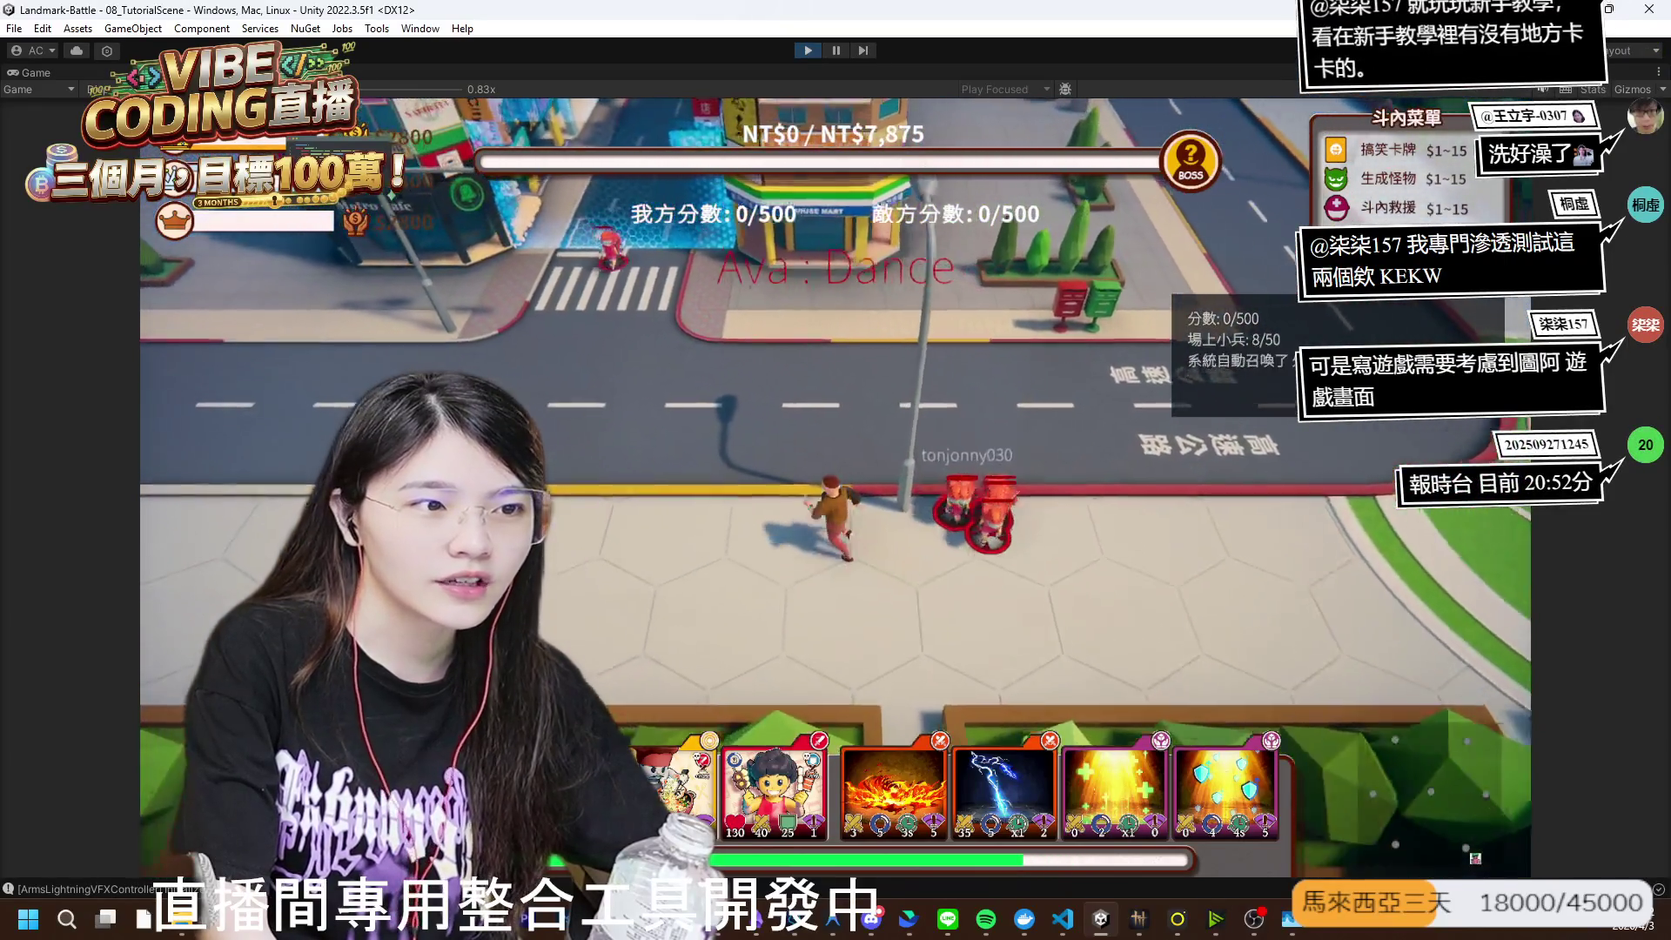
key(w)
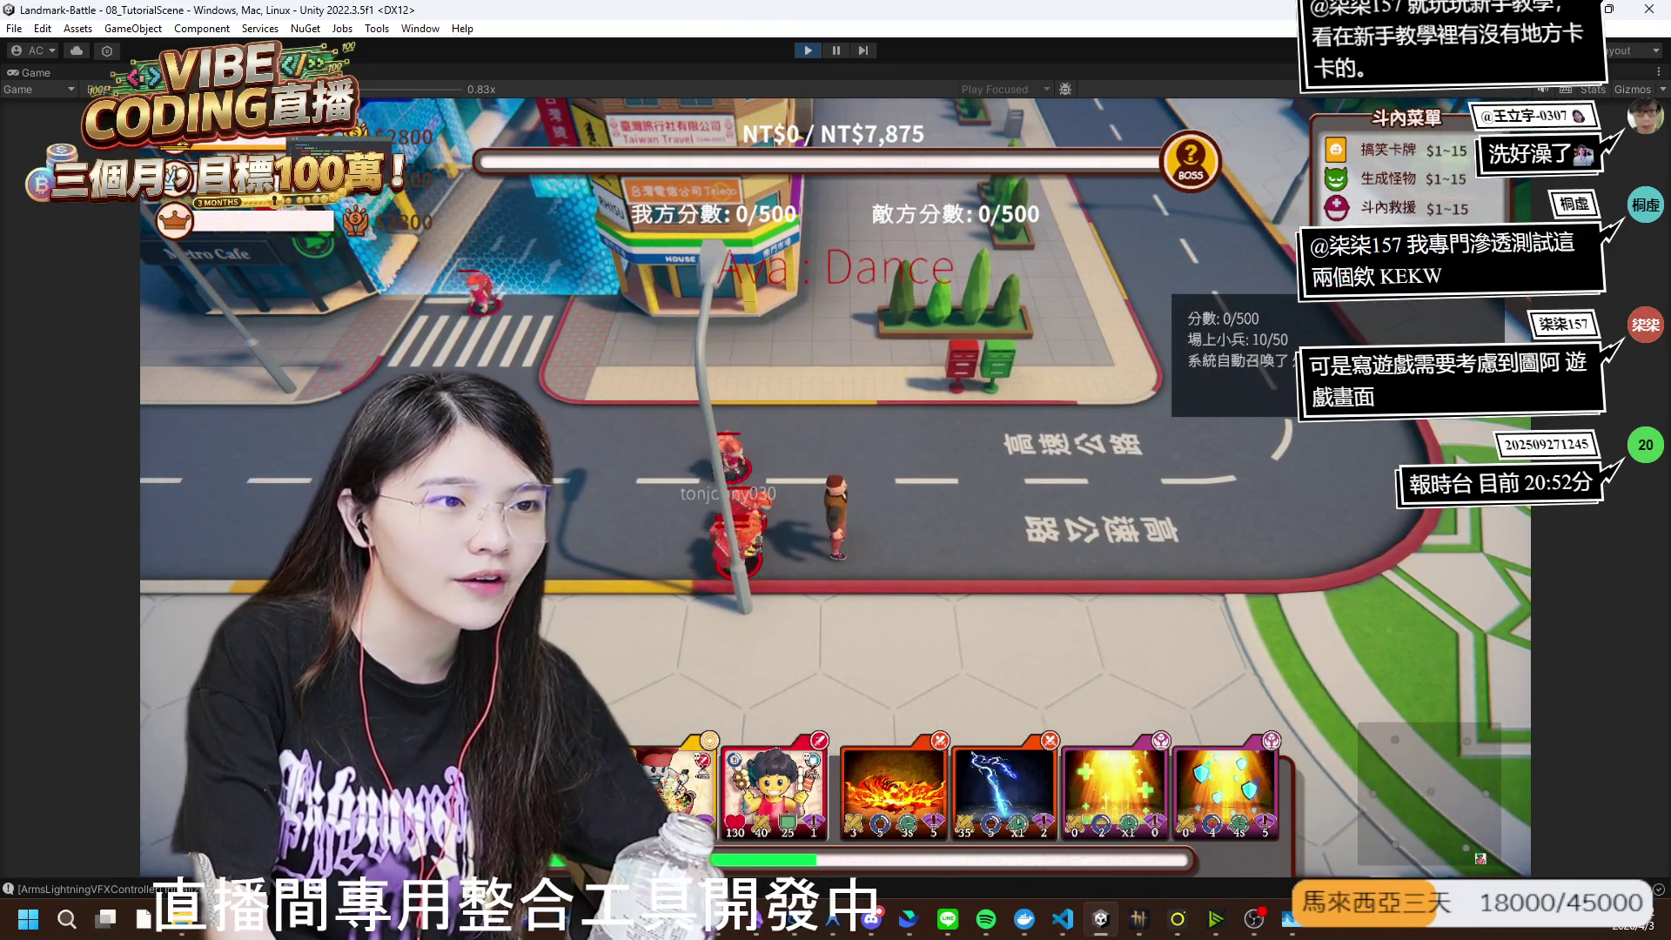
- Check the donation page, come back to Unity and stop play mode
key(alt+Tab)
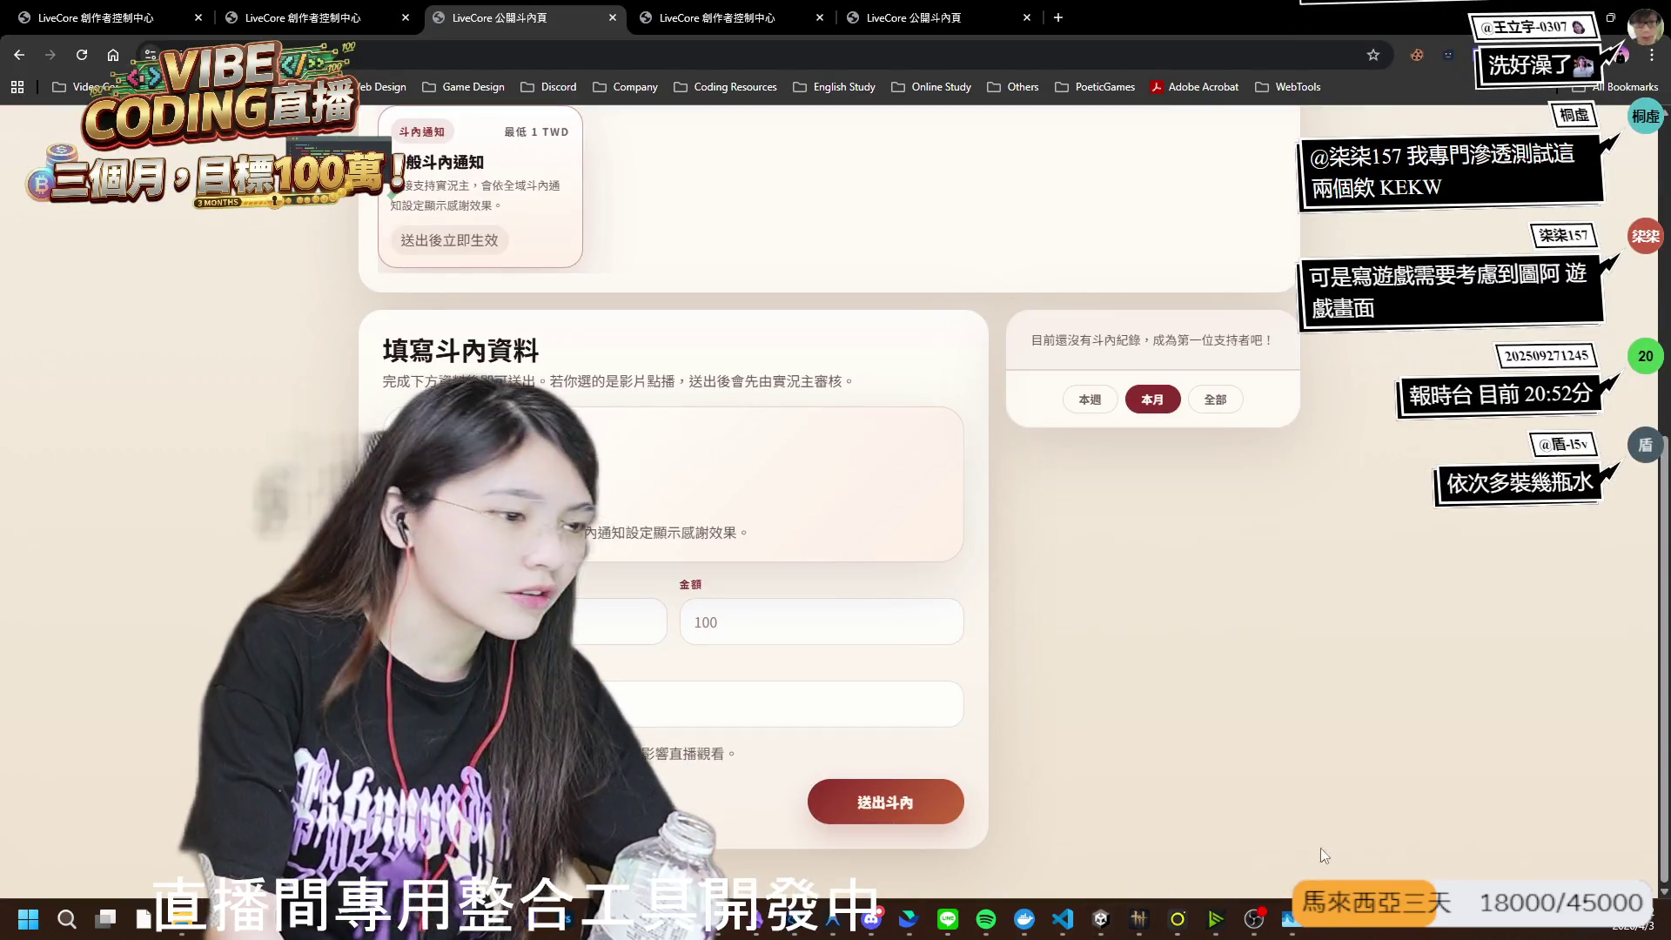
click(1099, 920)
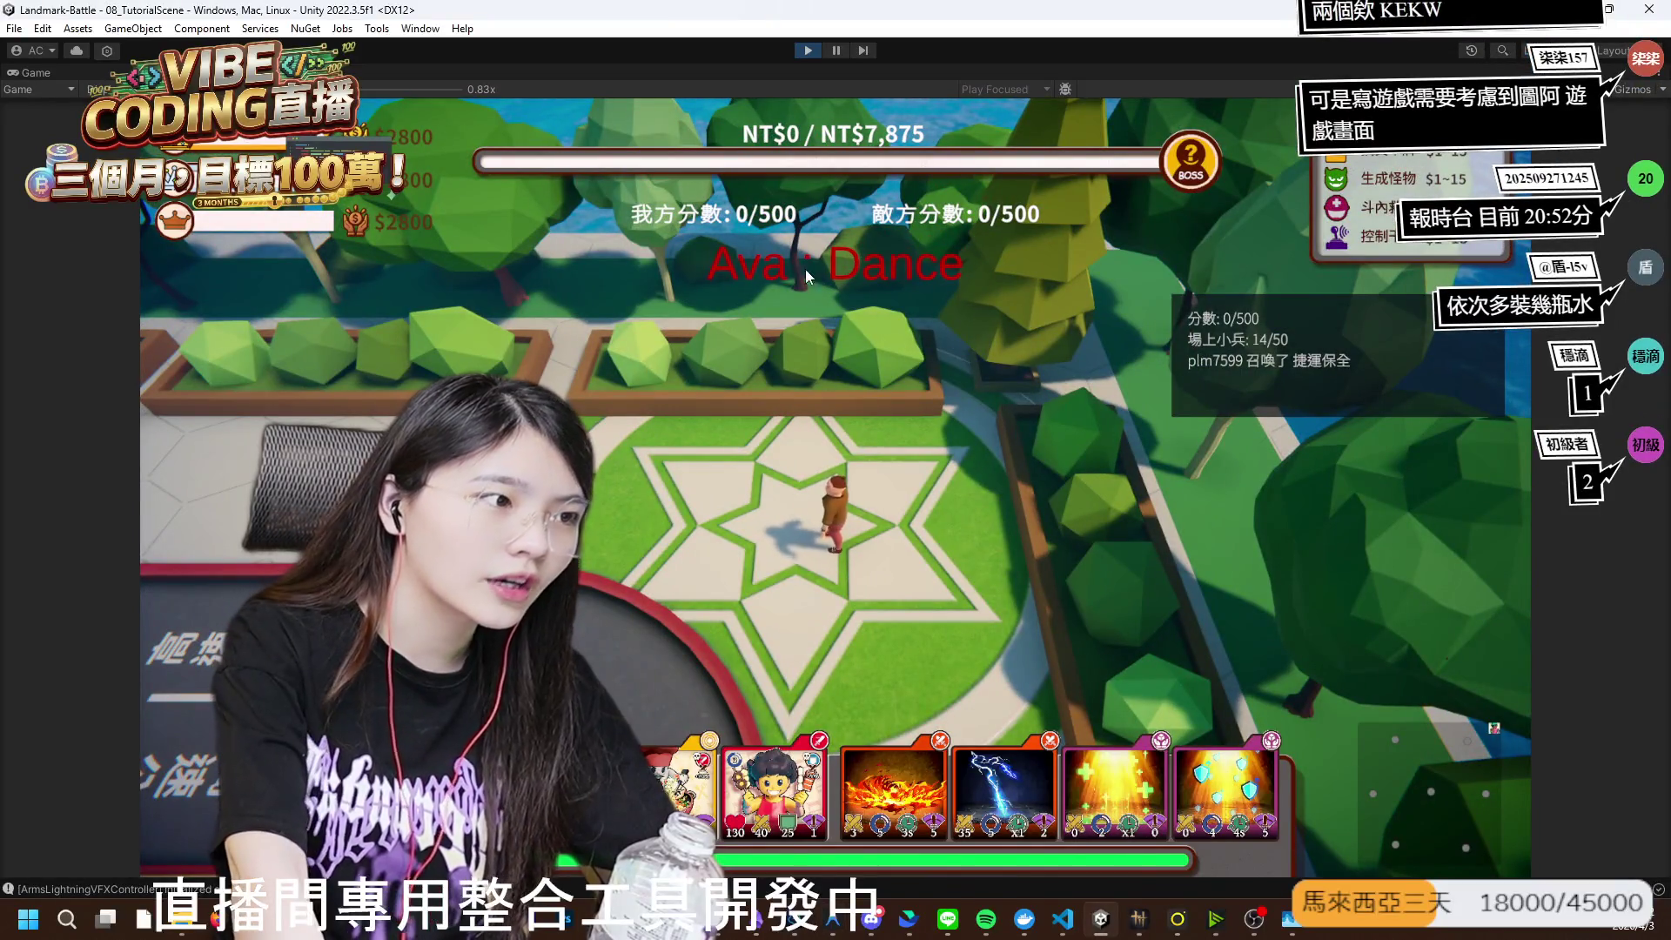
click(808, 51)
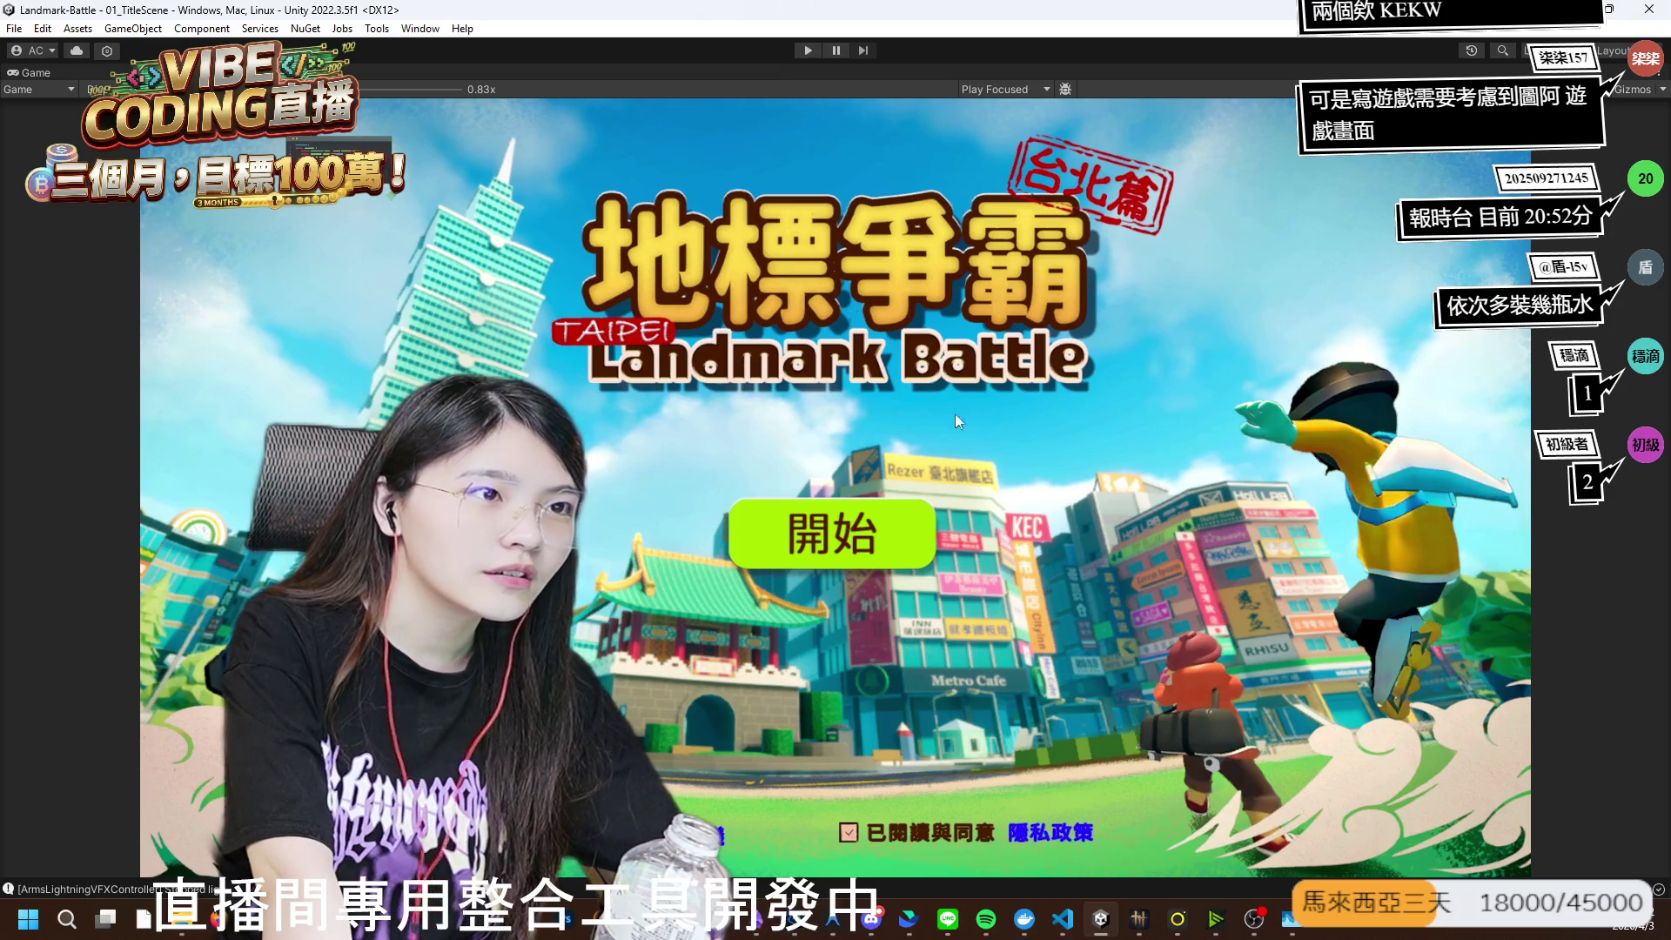
- Start and stop play mode, then run the game again from the title screen
click(808, 50)
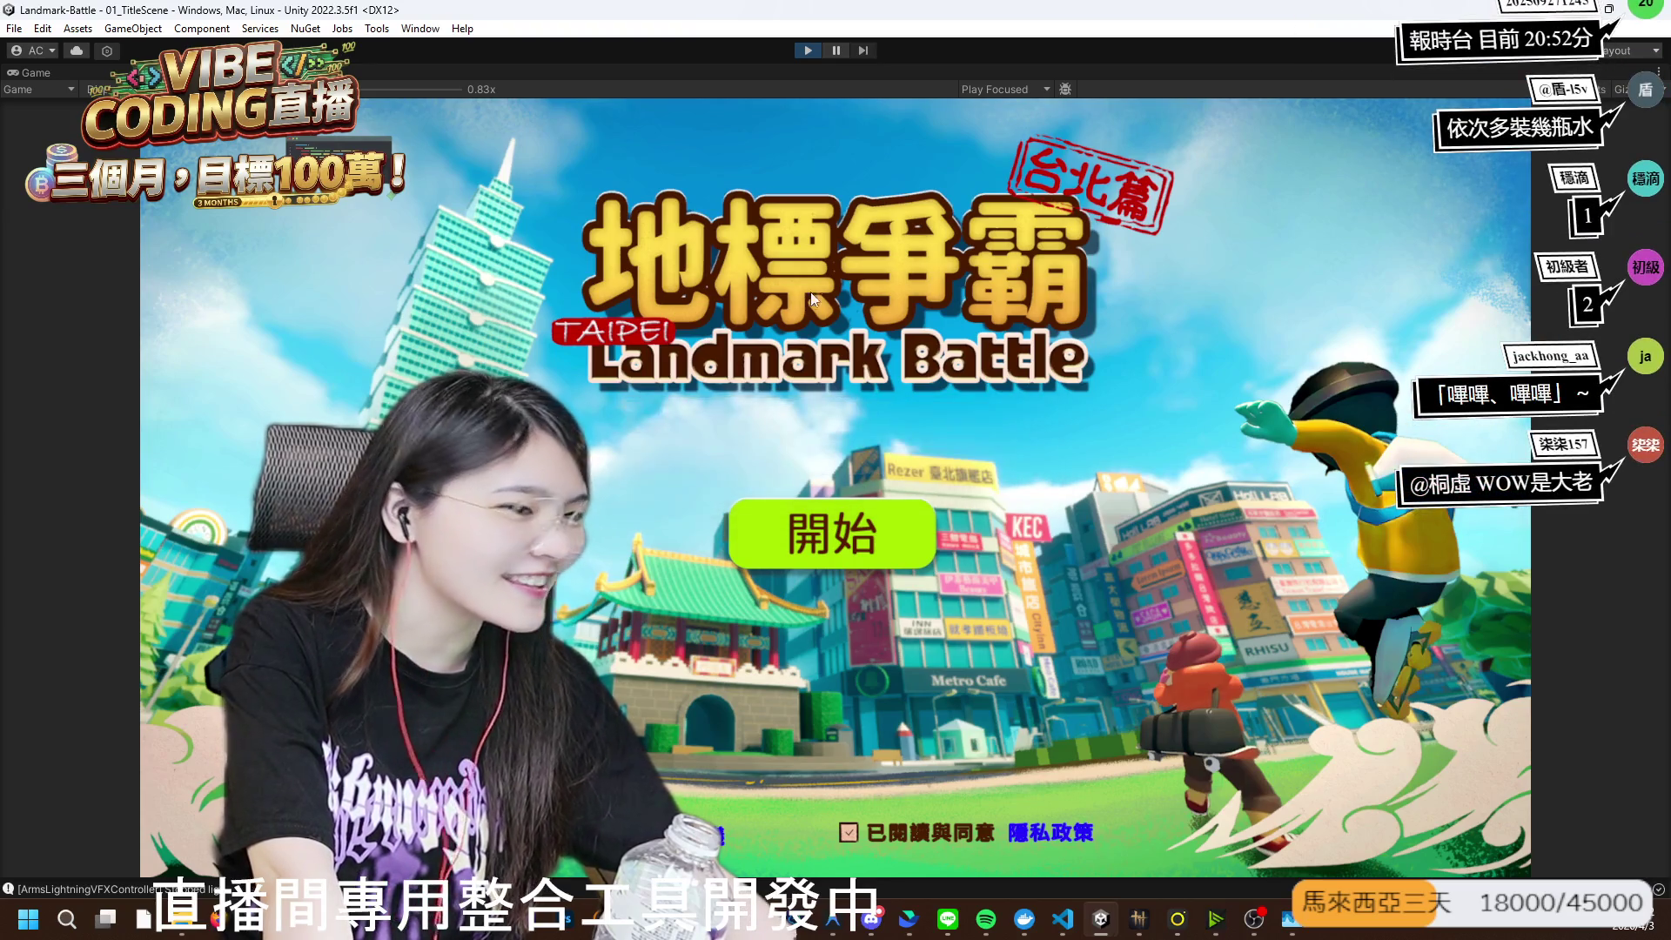
click(806, 51)
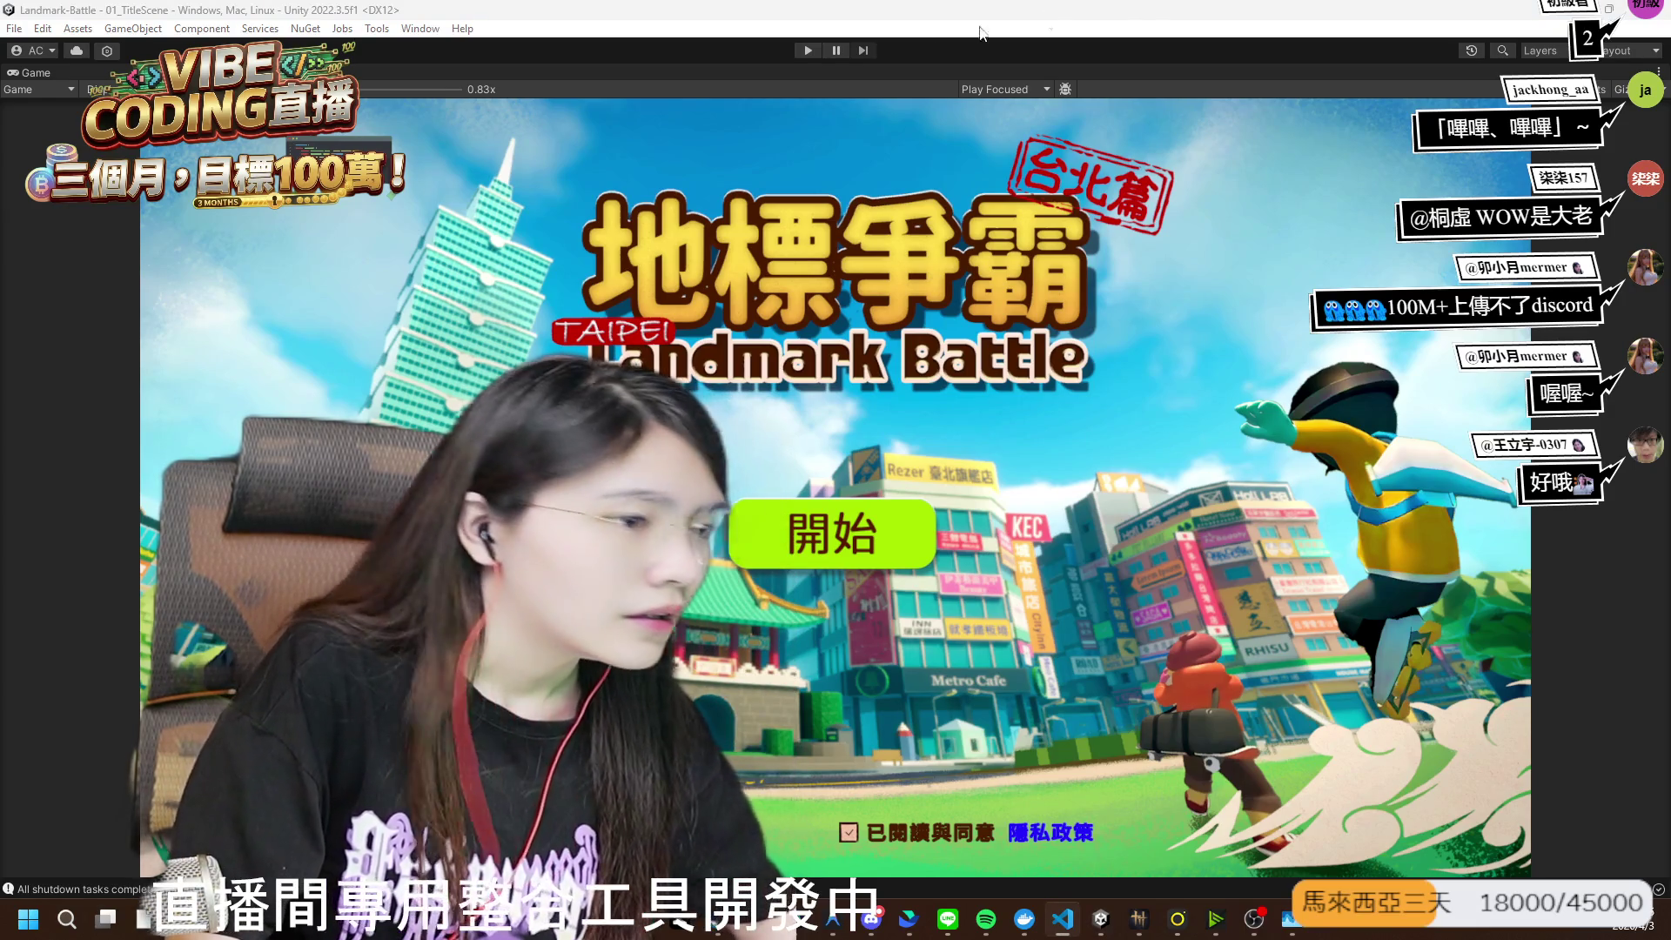
click(796, 50)
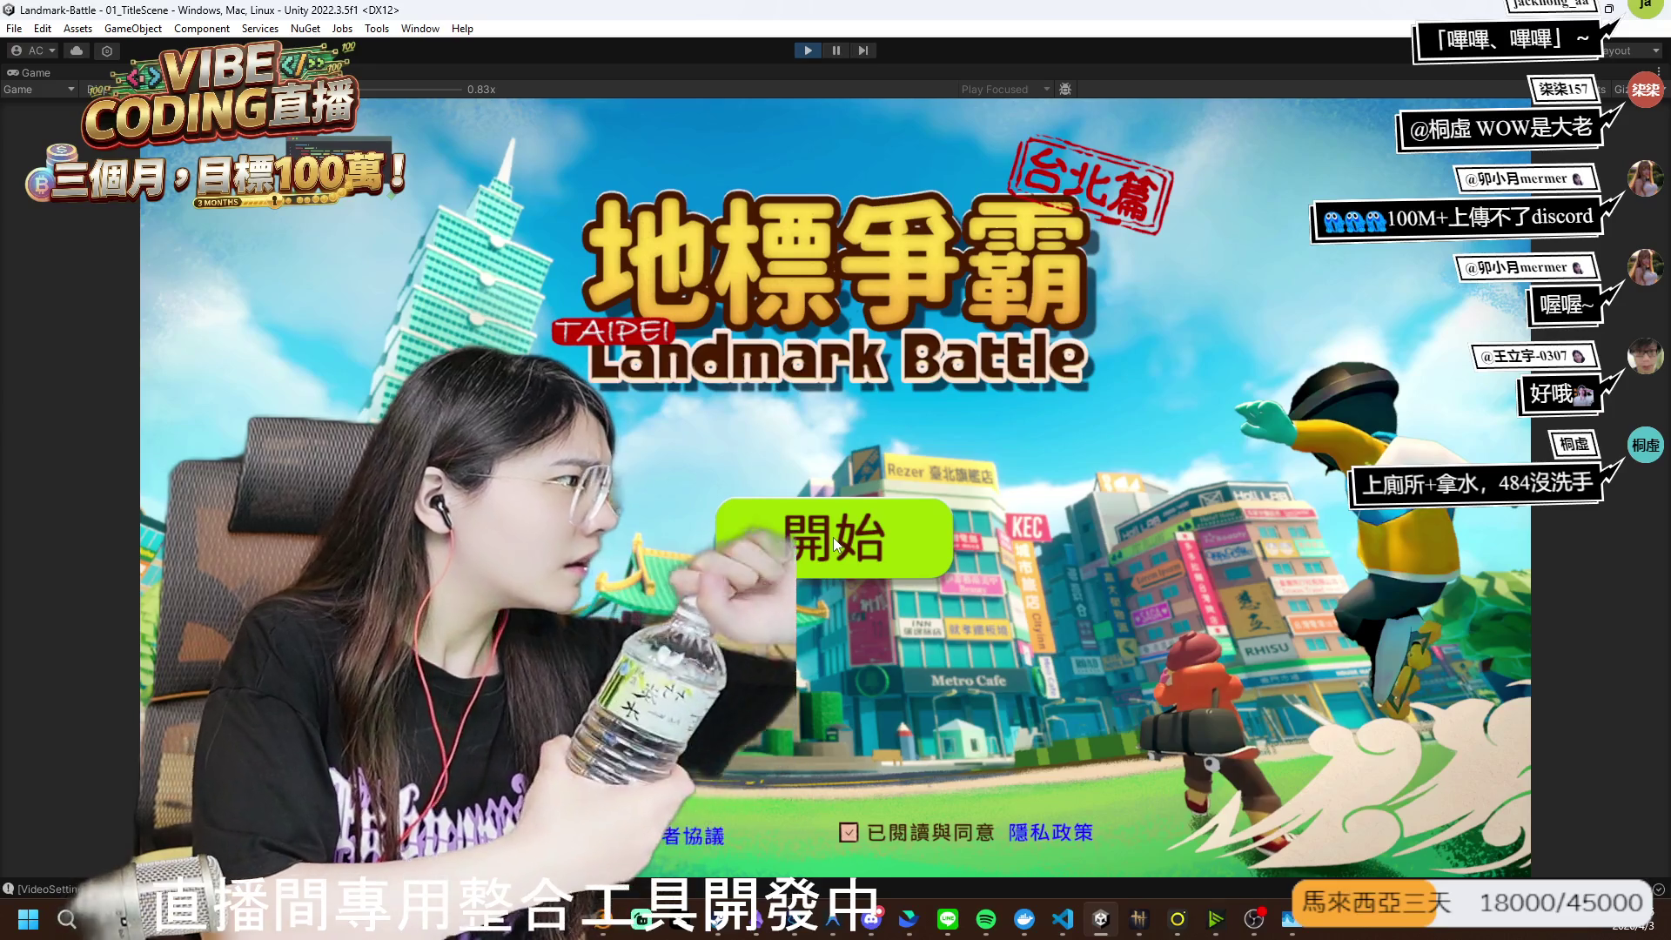
- Leave the title screen and log in with the test account to enter 08_TutorialScene
click(833, 536)
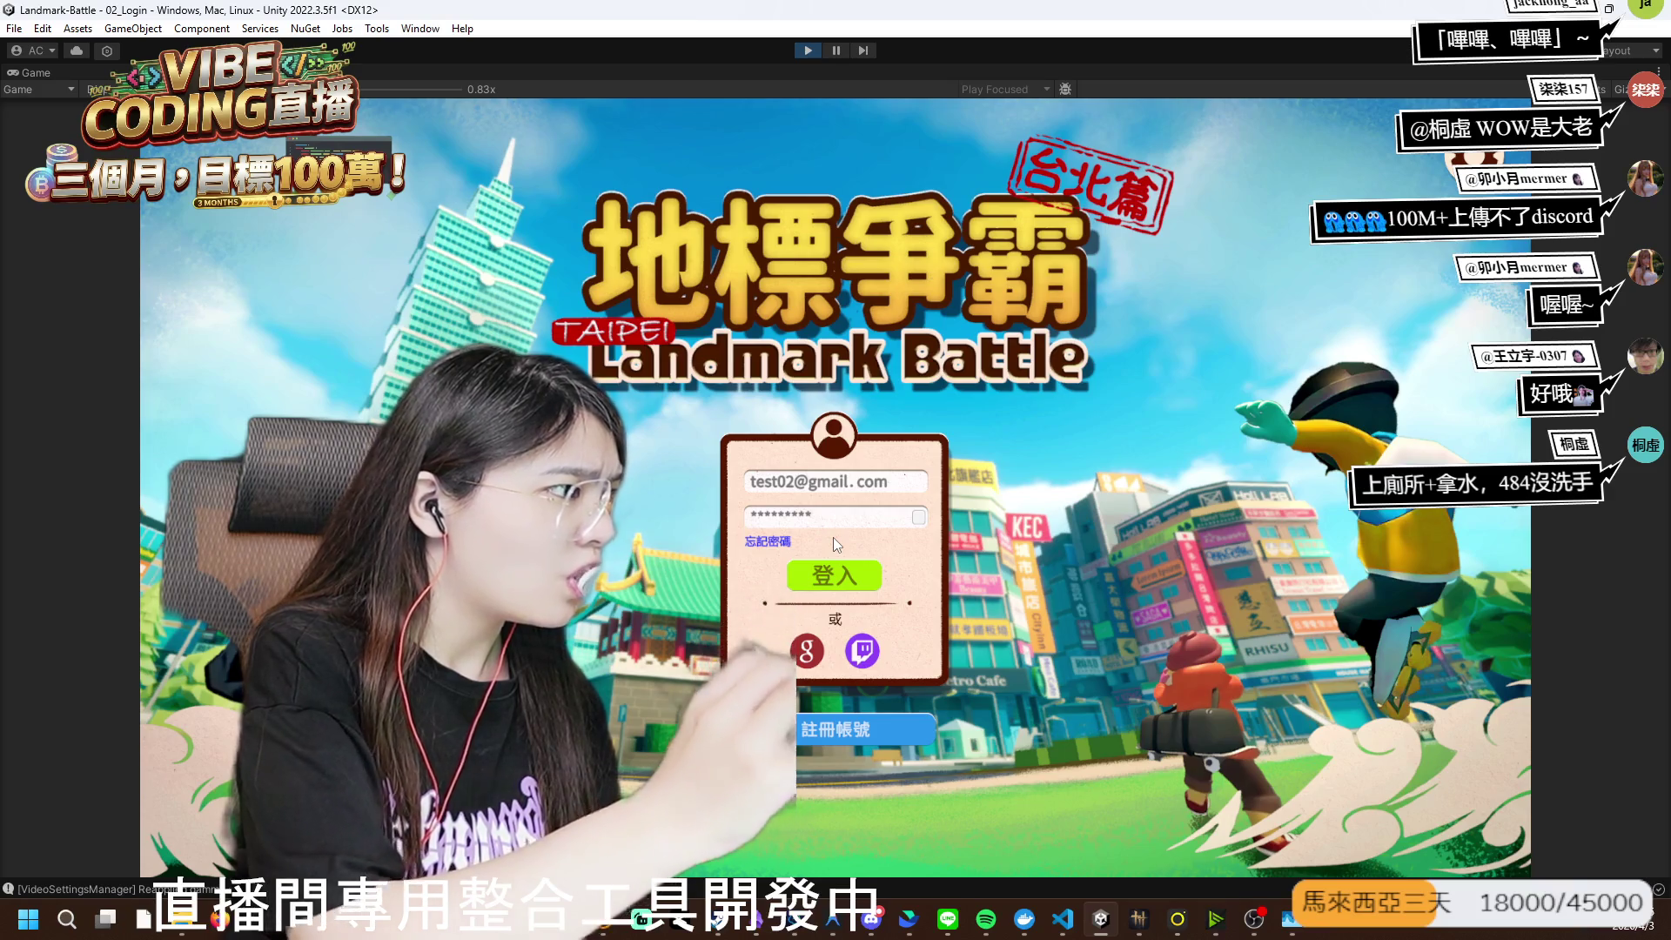
click(822, 577)
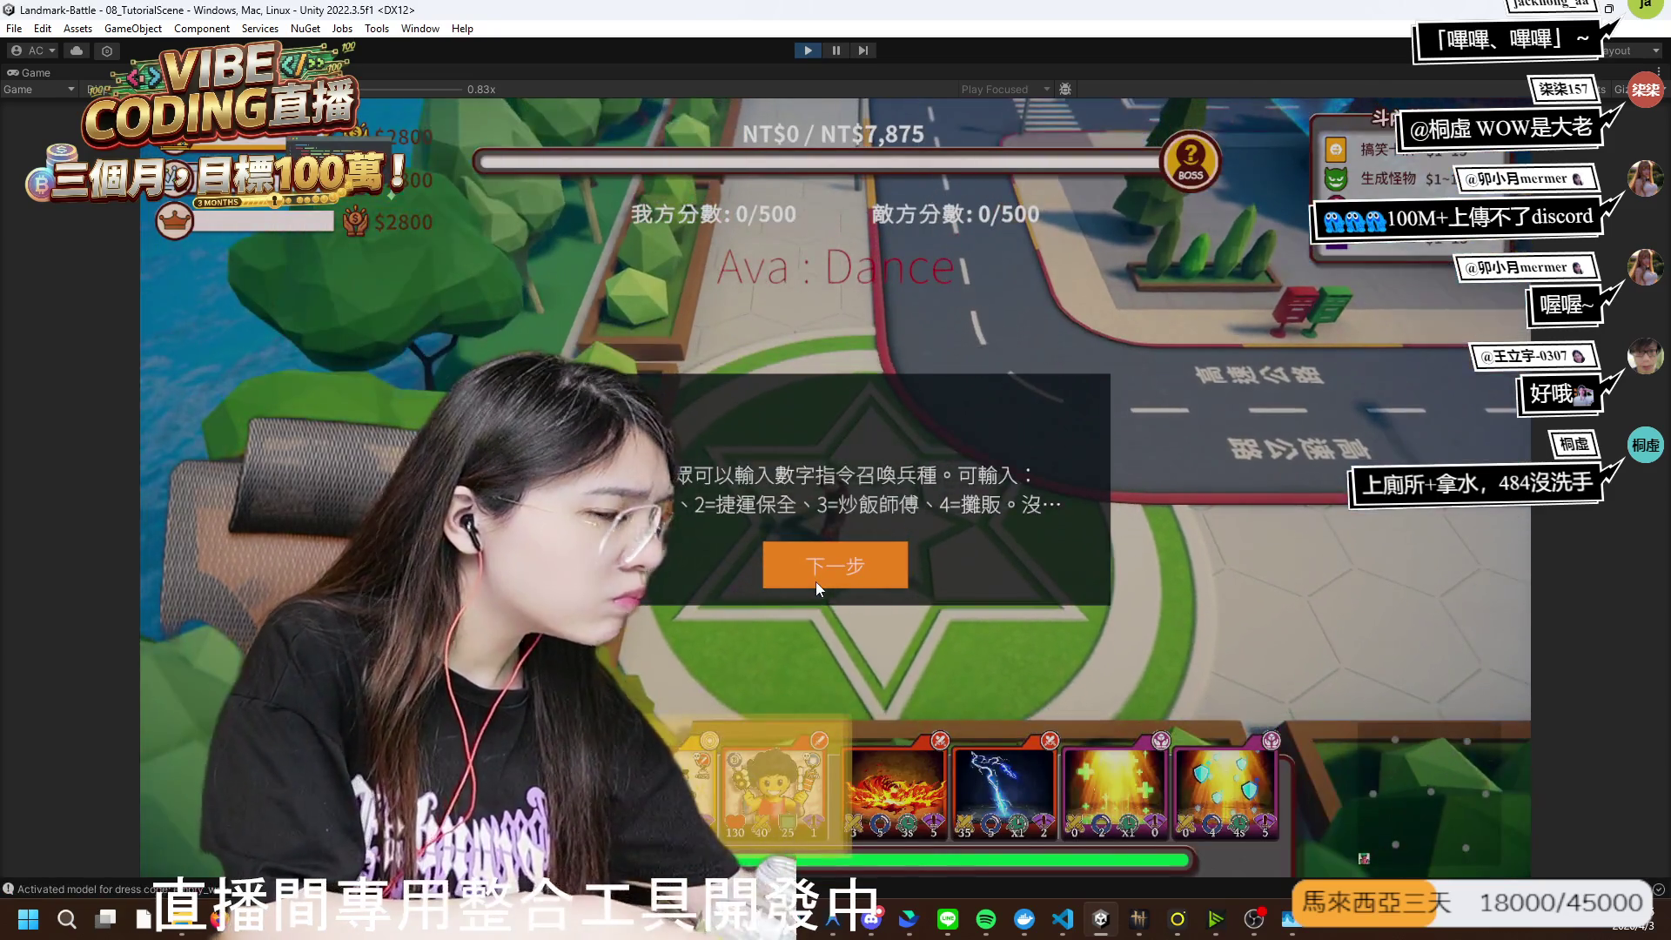
- Step through the tutorial instructions with 下一步 until they close
click(828, 578)
click(828, 578)
click(828, 578)
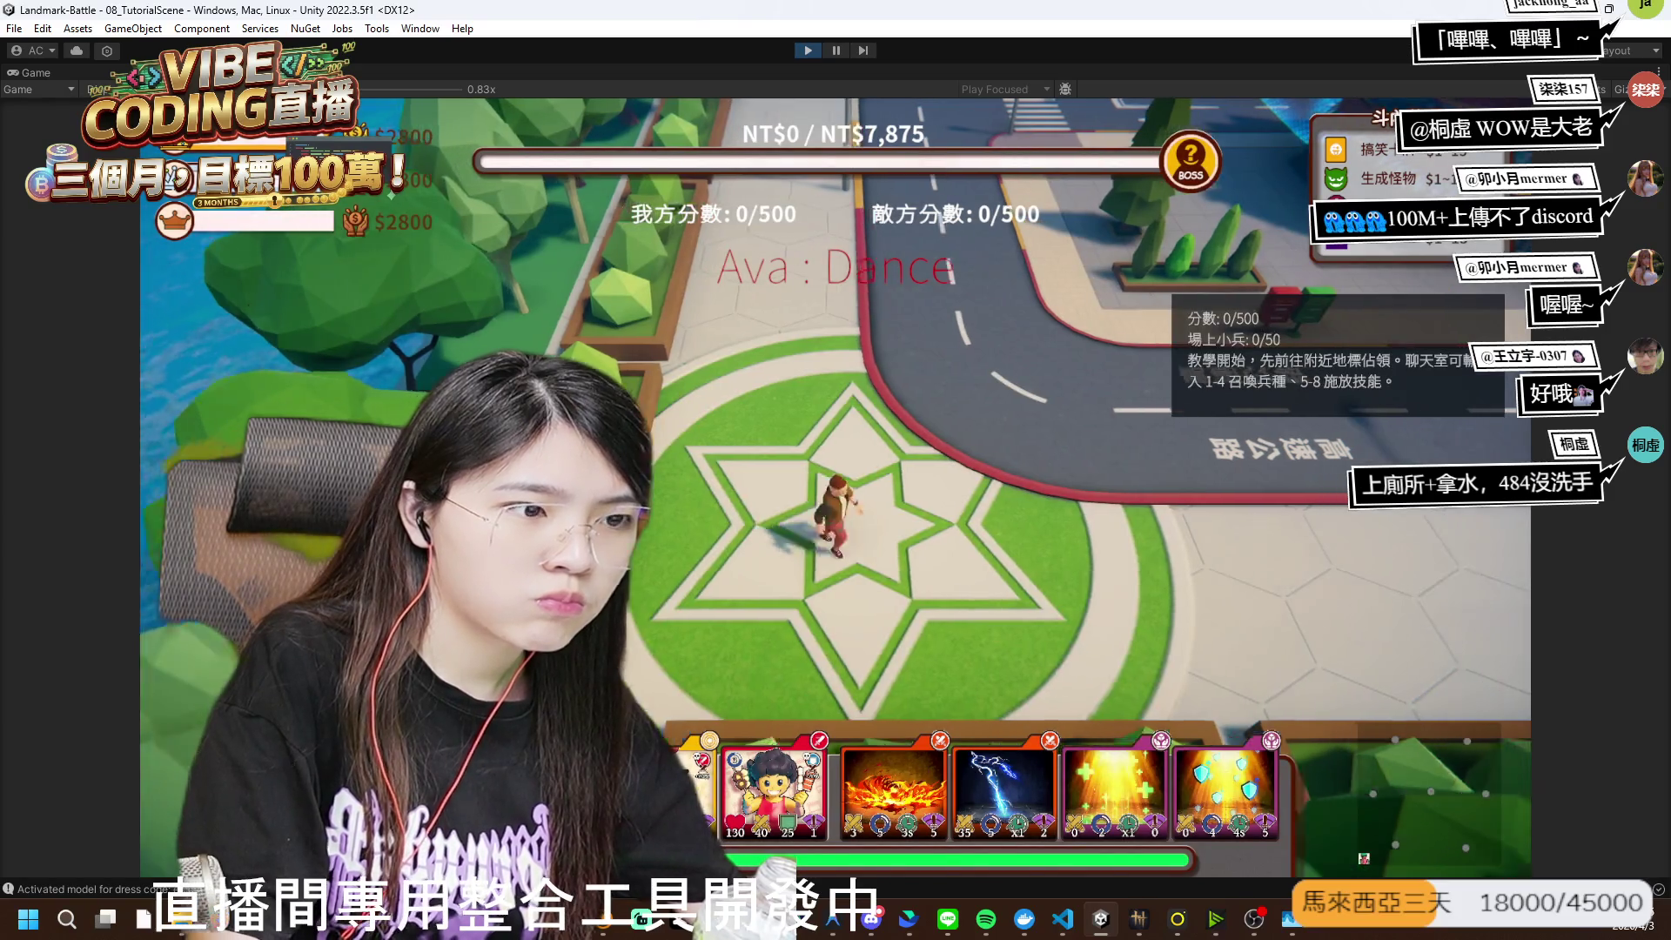
- Walk the character off the star and around the road using W, A, S, D
key(w)
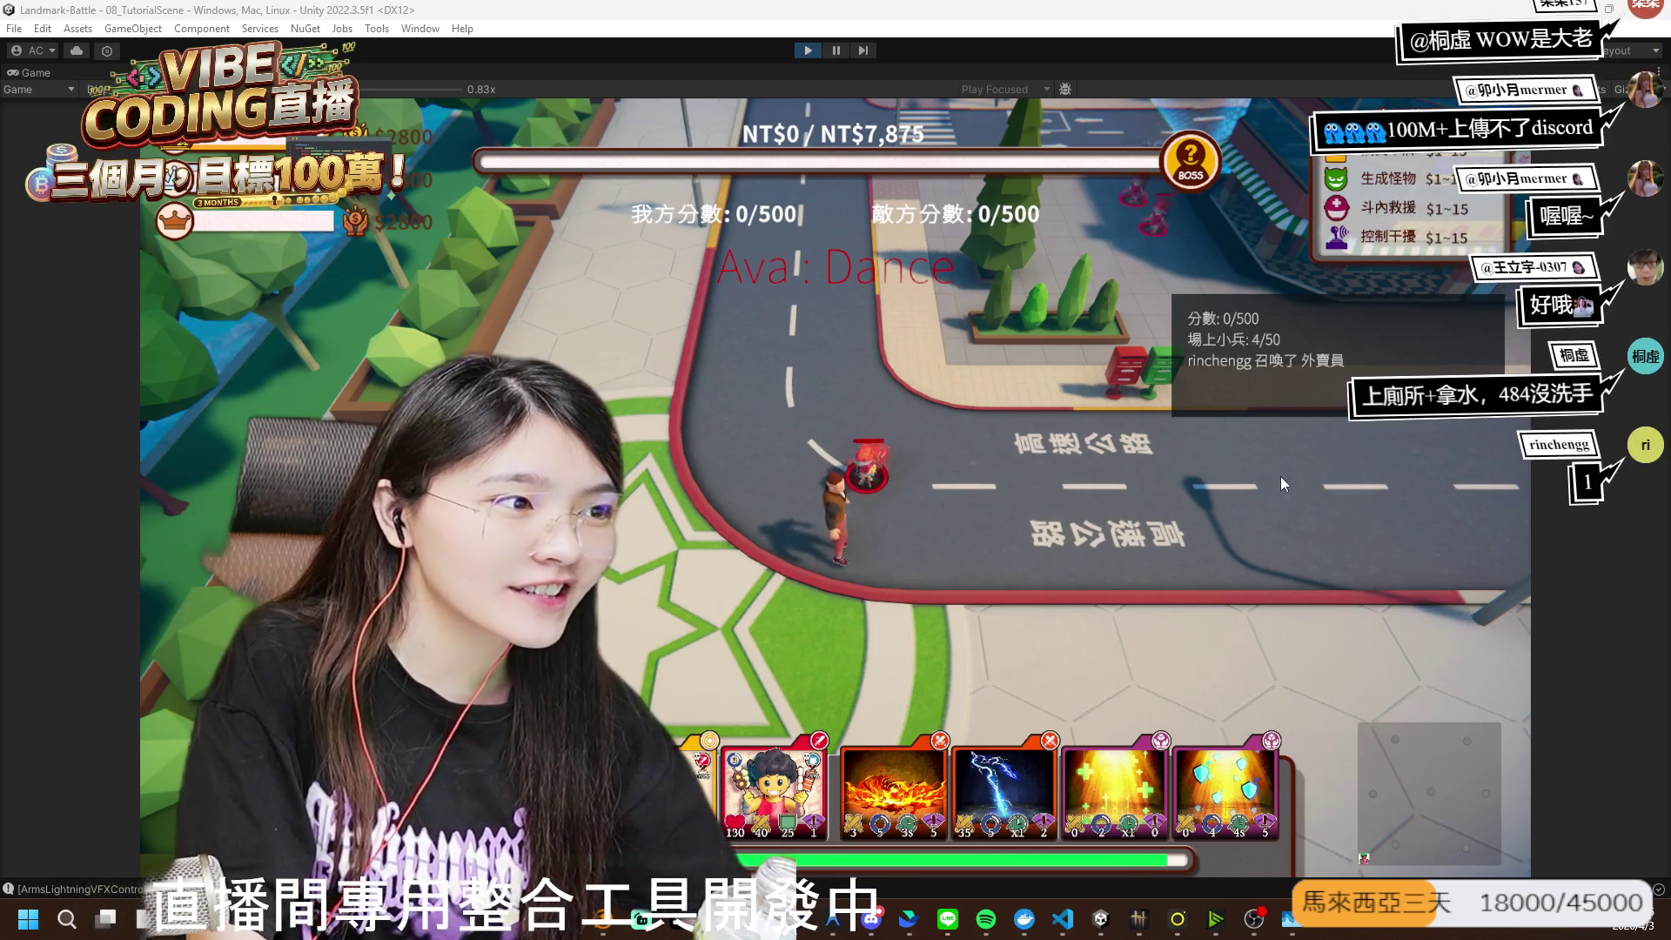
key(d)
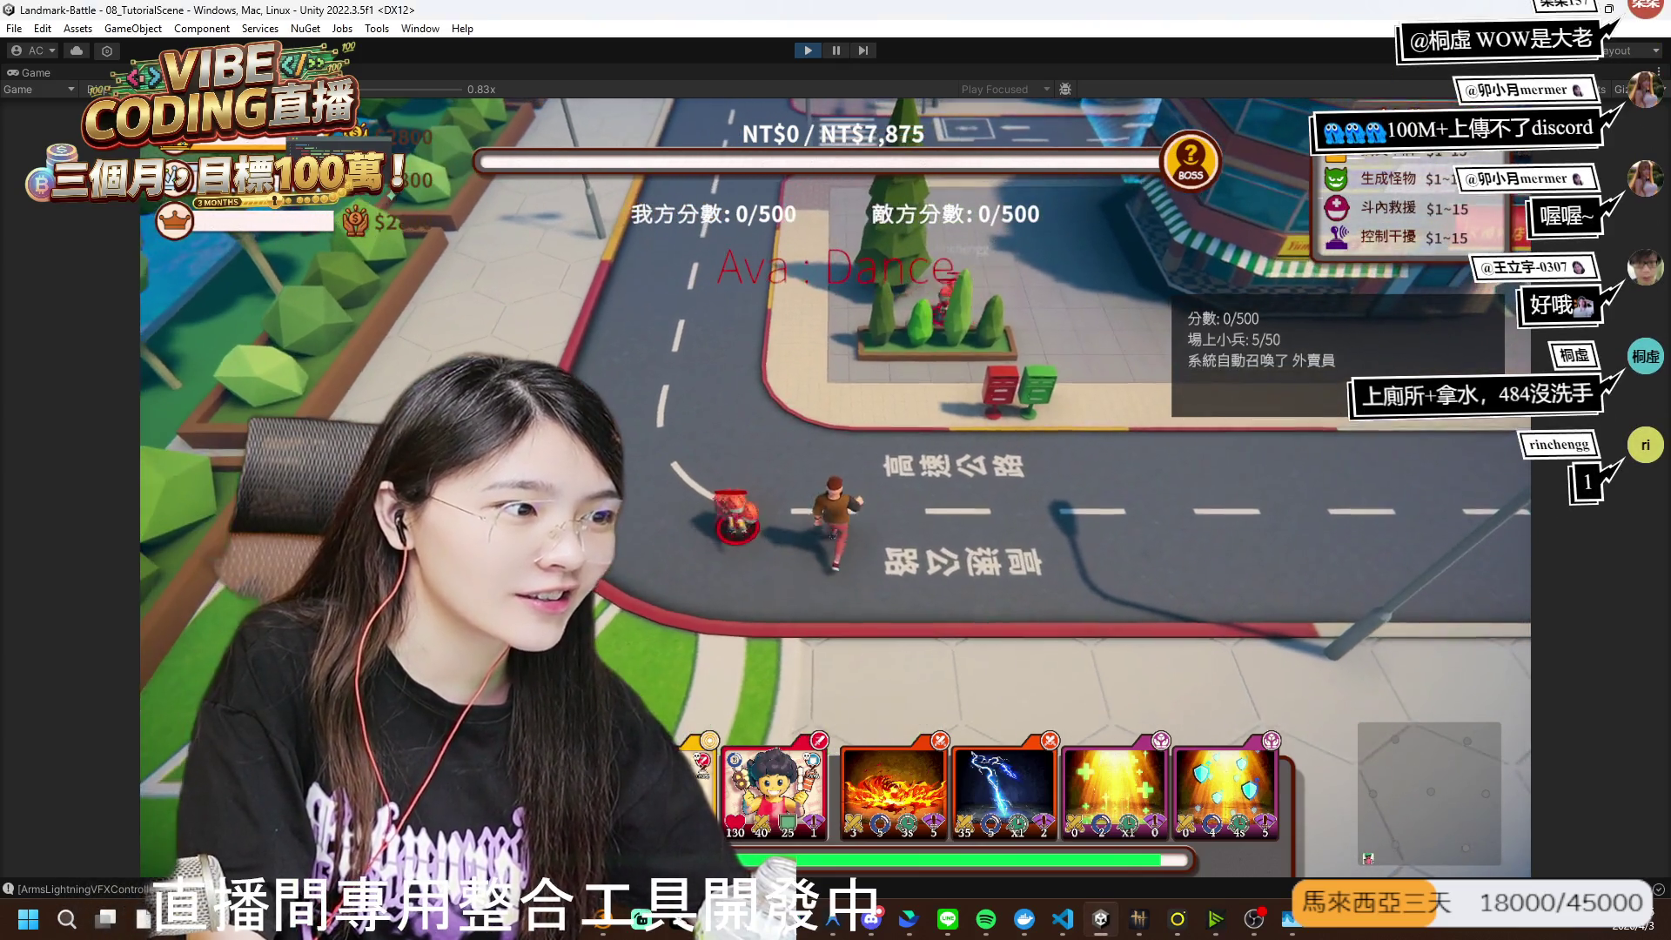
key(a)
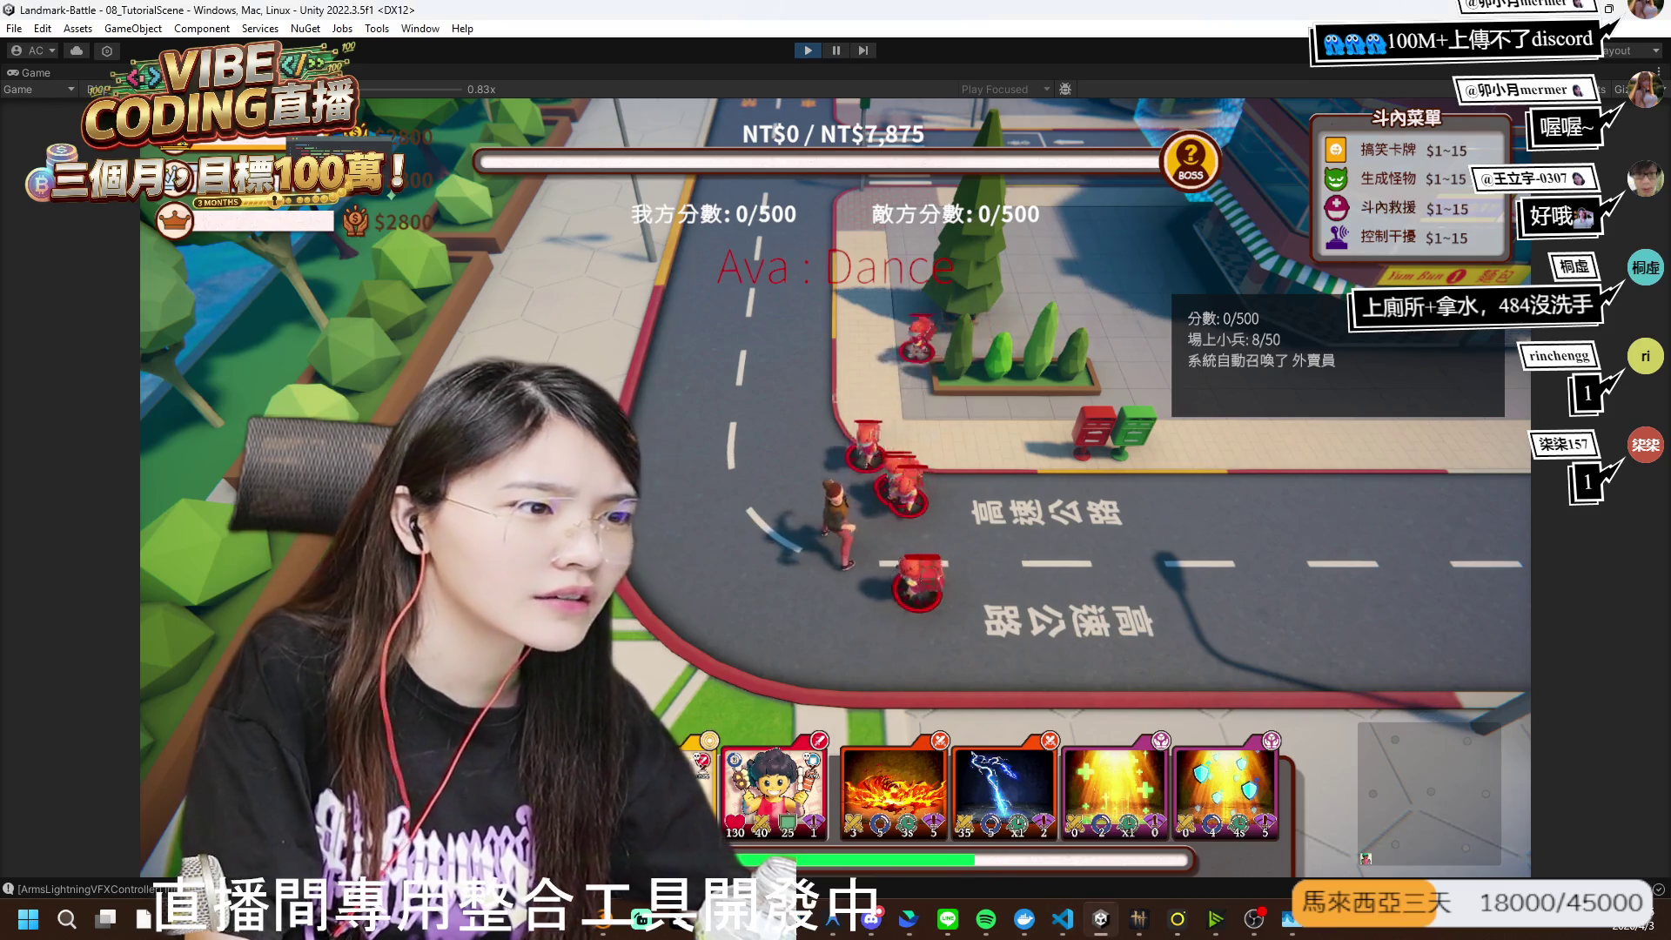
key(a)
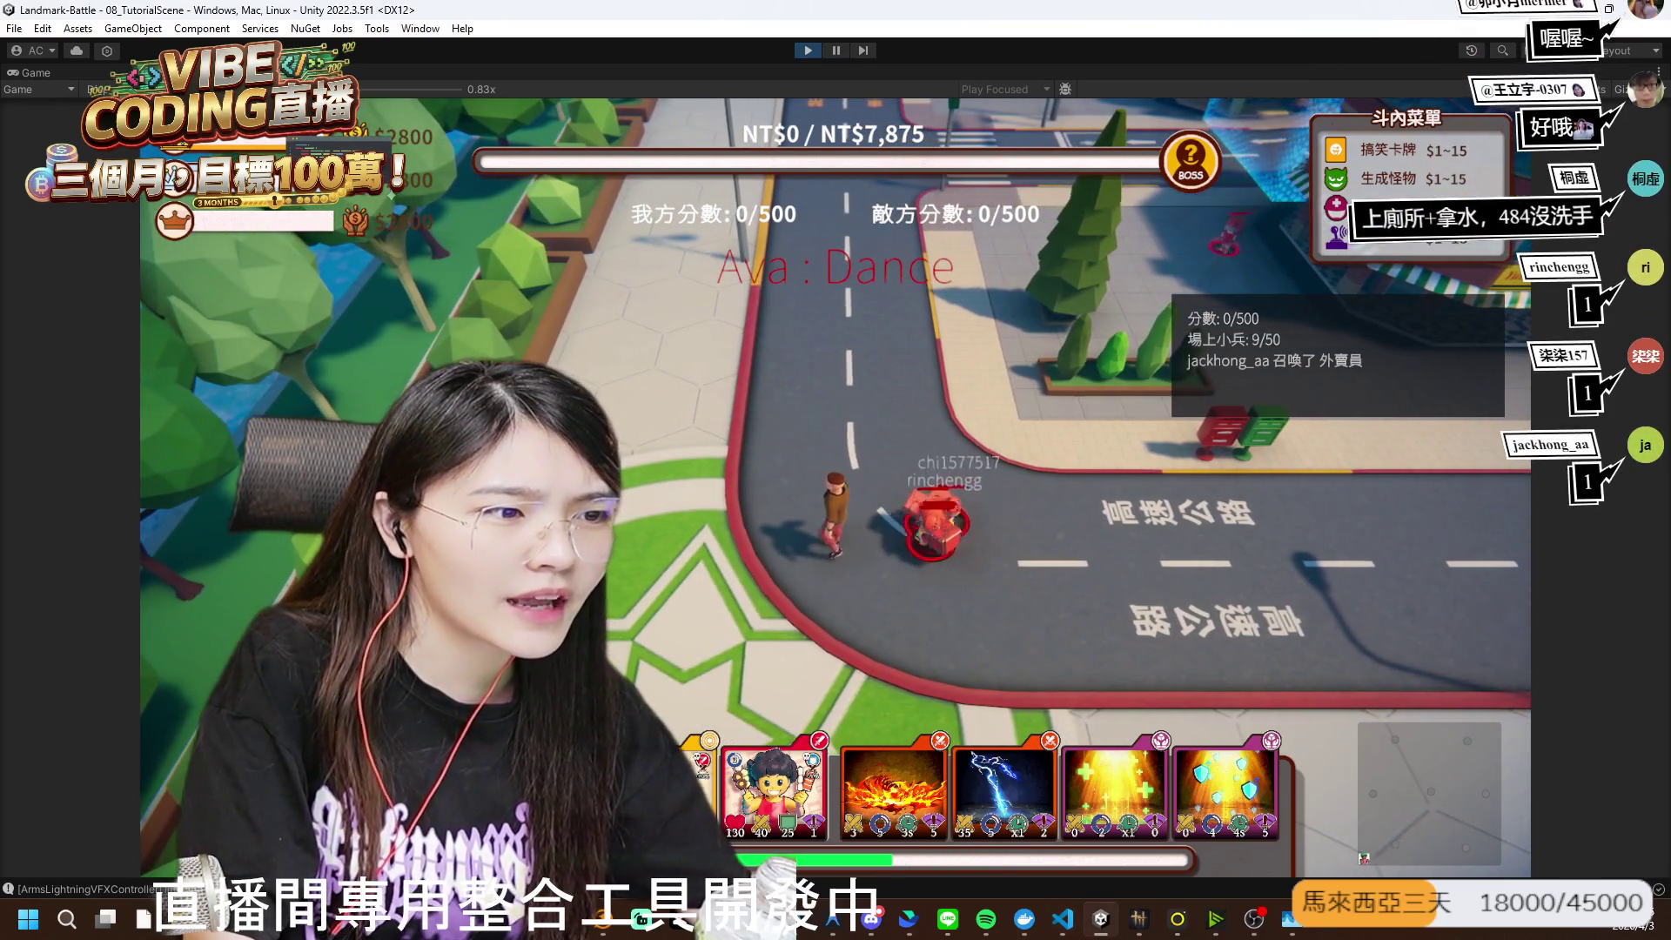
key(d)
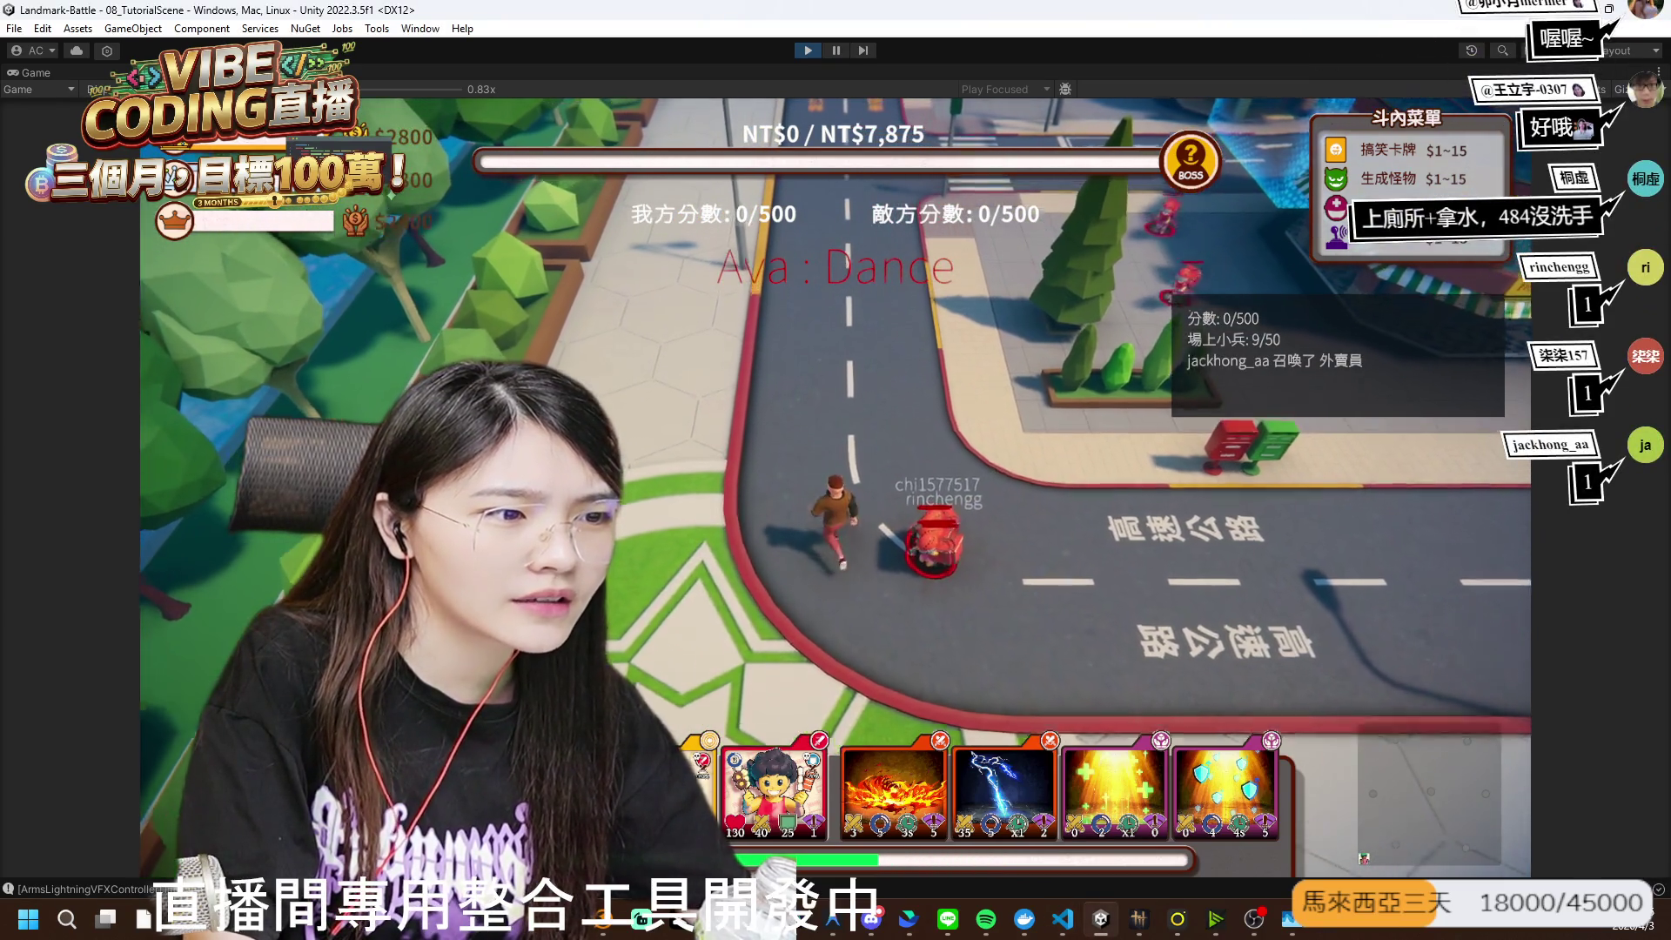
key(s)
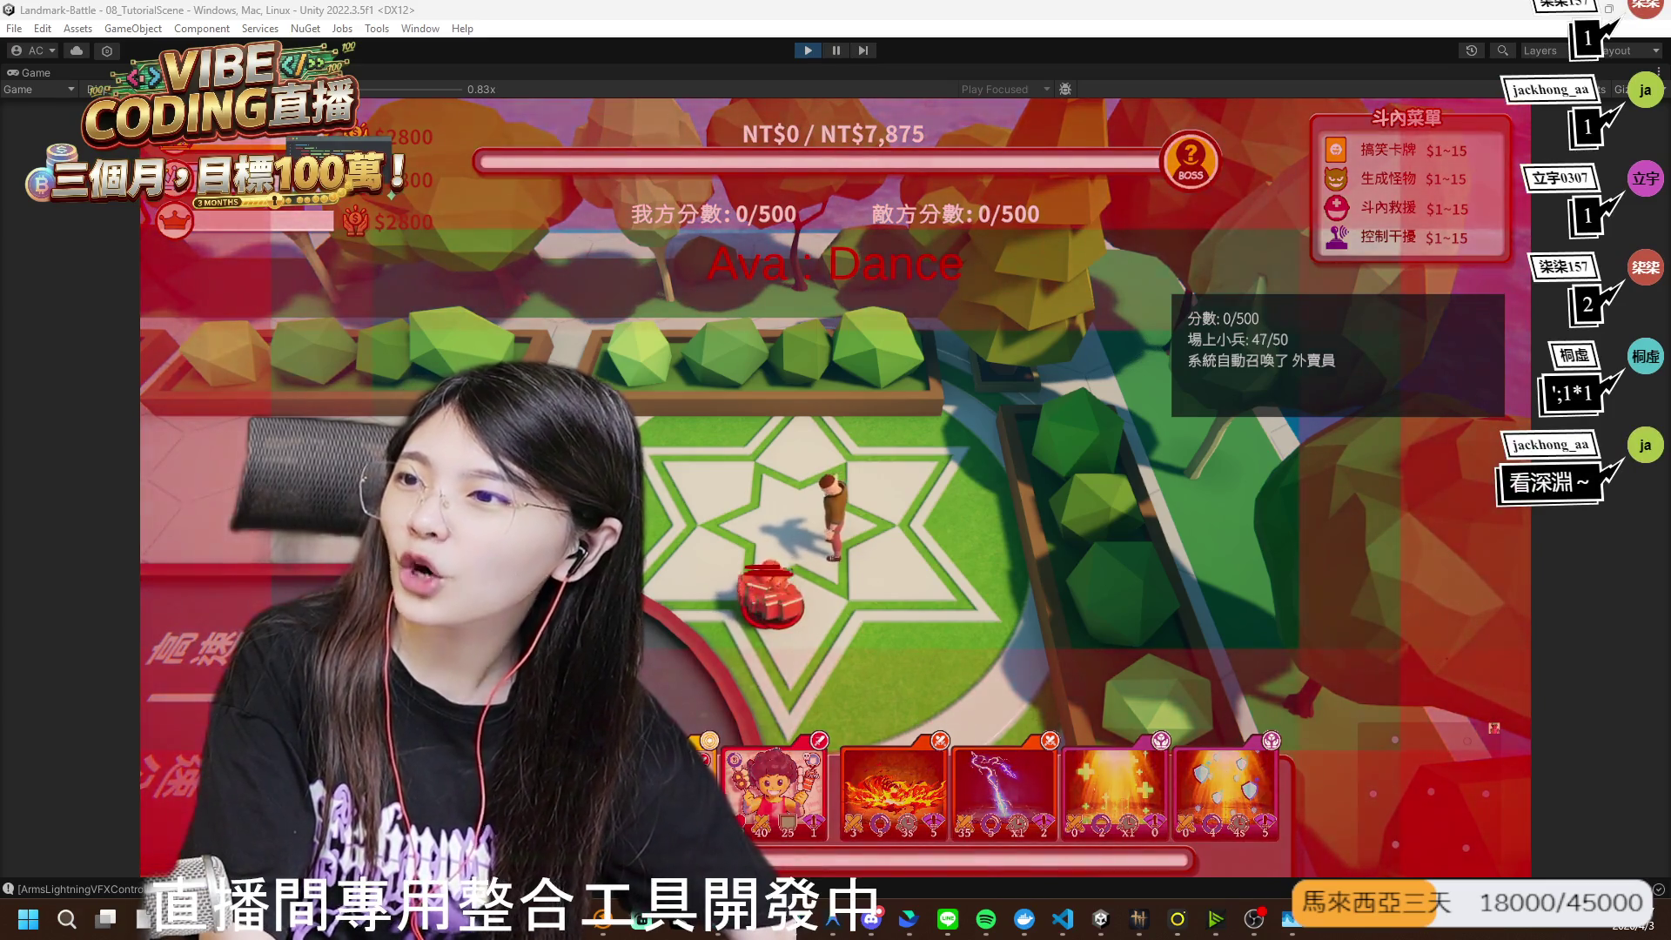
- Exit play mode with Ctrl+P, returning to the Landmark Battle title screen
key(ctrl+p)
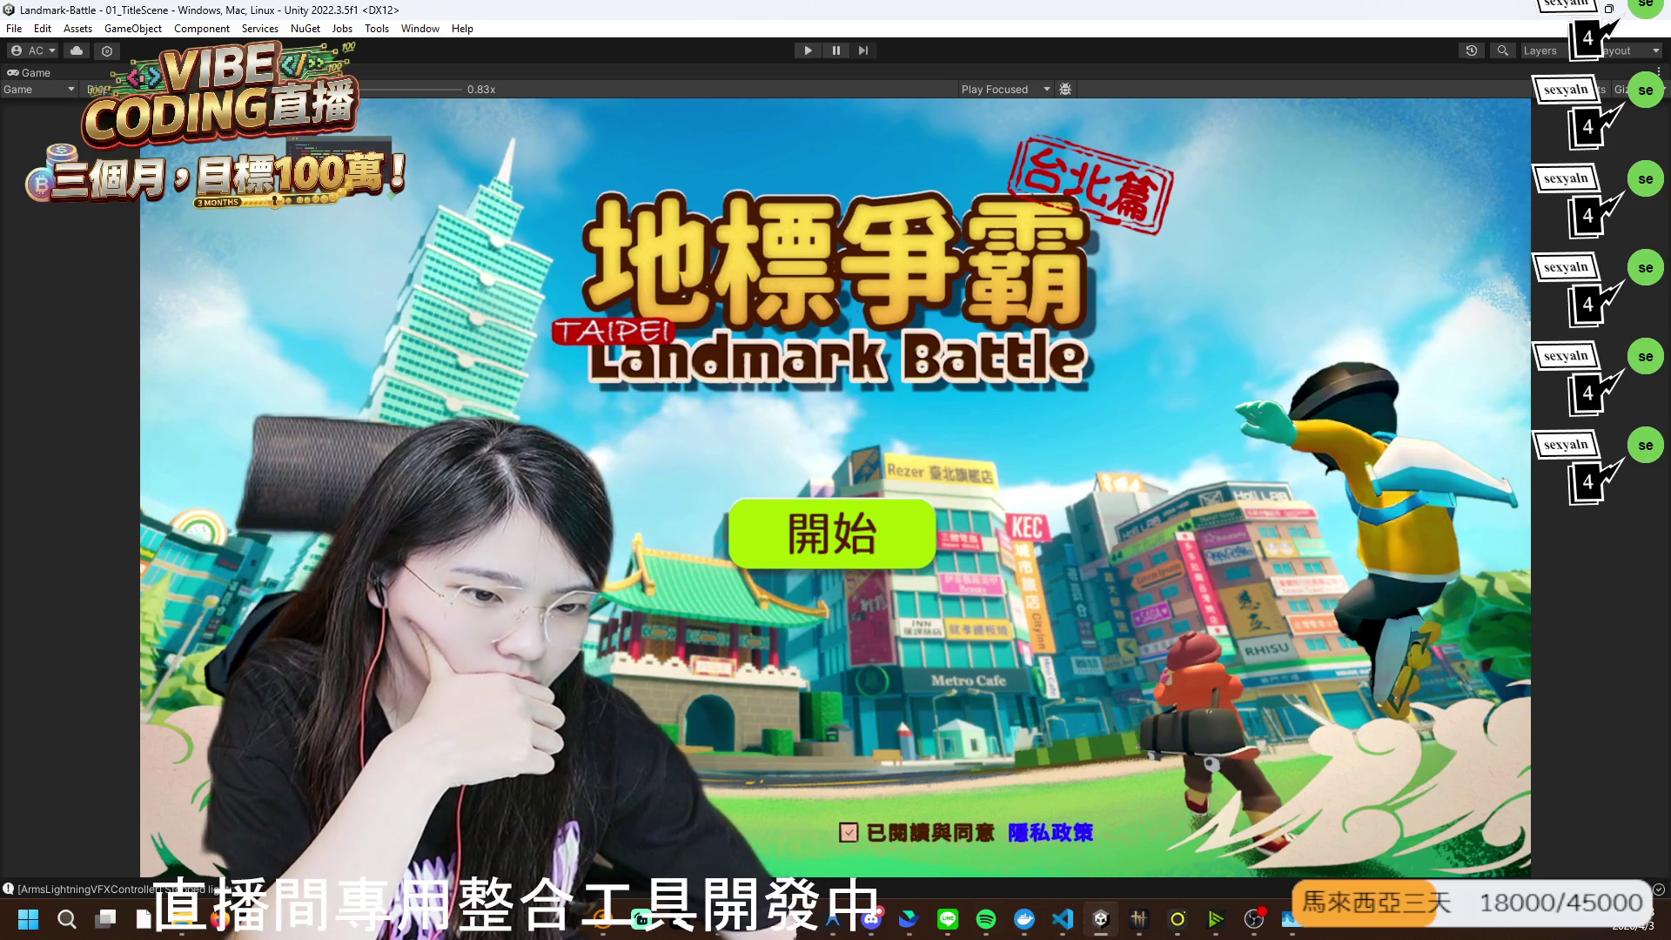
scroll(796, 531, down, 3)
- Scroll through Unity Hub's Projects list of local projects, such as Nurses-Shift and Poop-Stream
scroll(801, 528, down, 8)
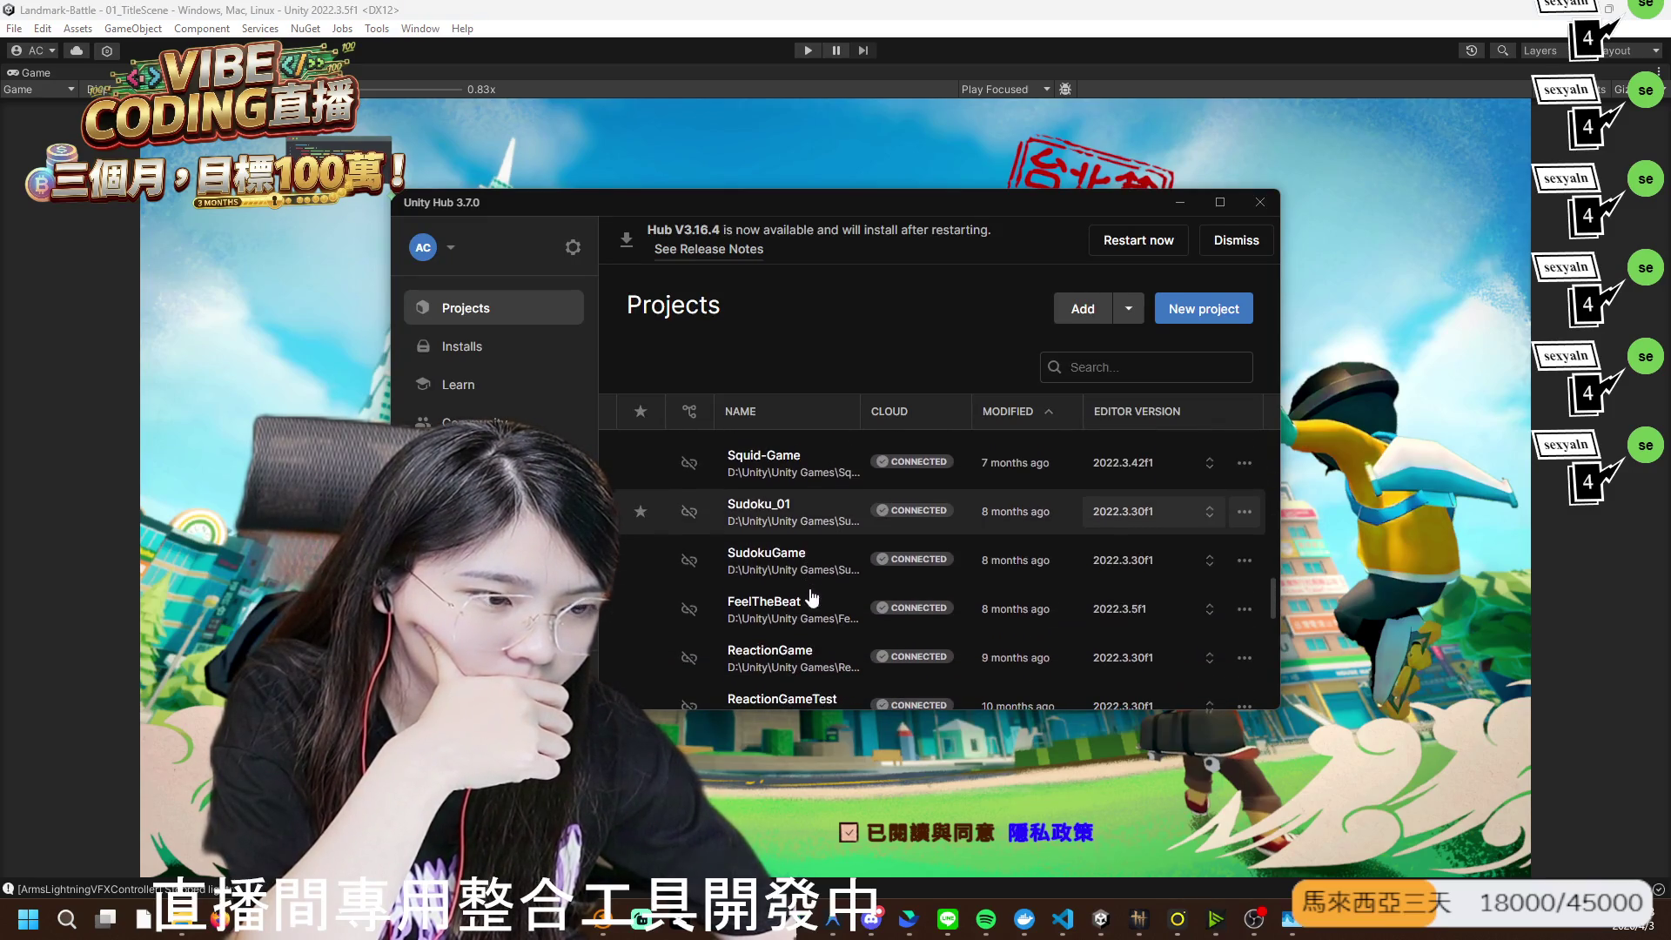
scroll(813, 598, down, 4)
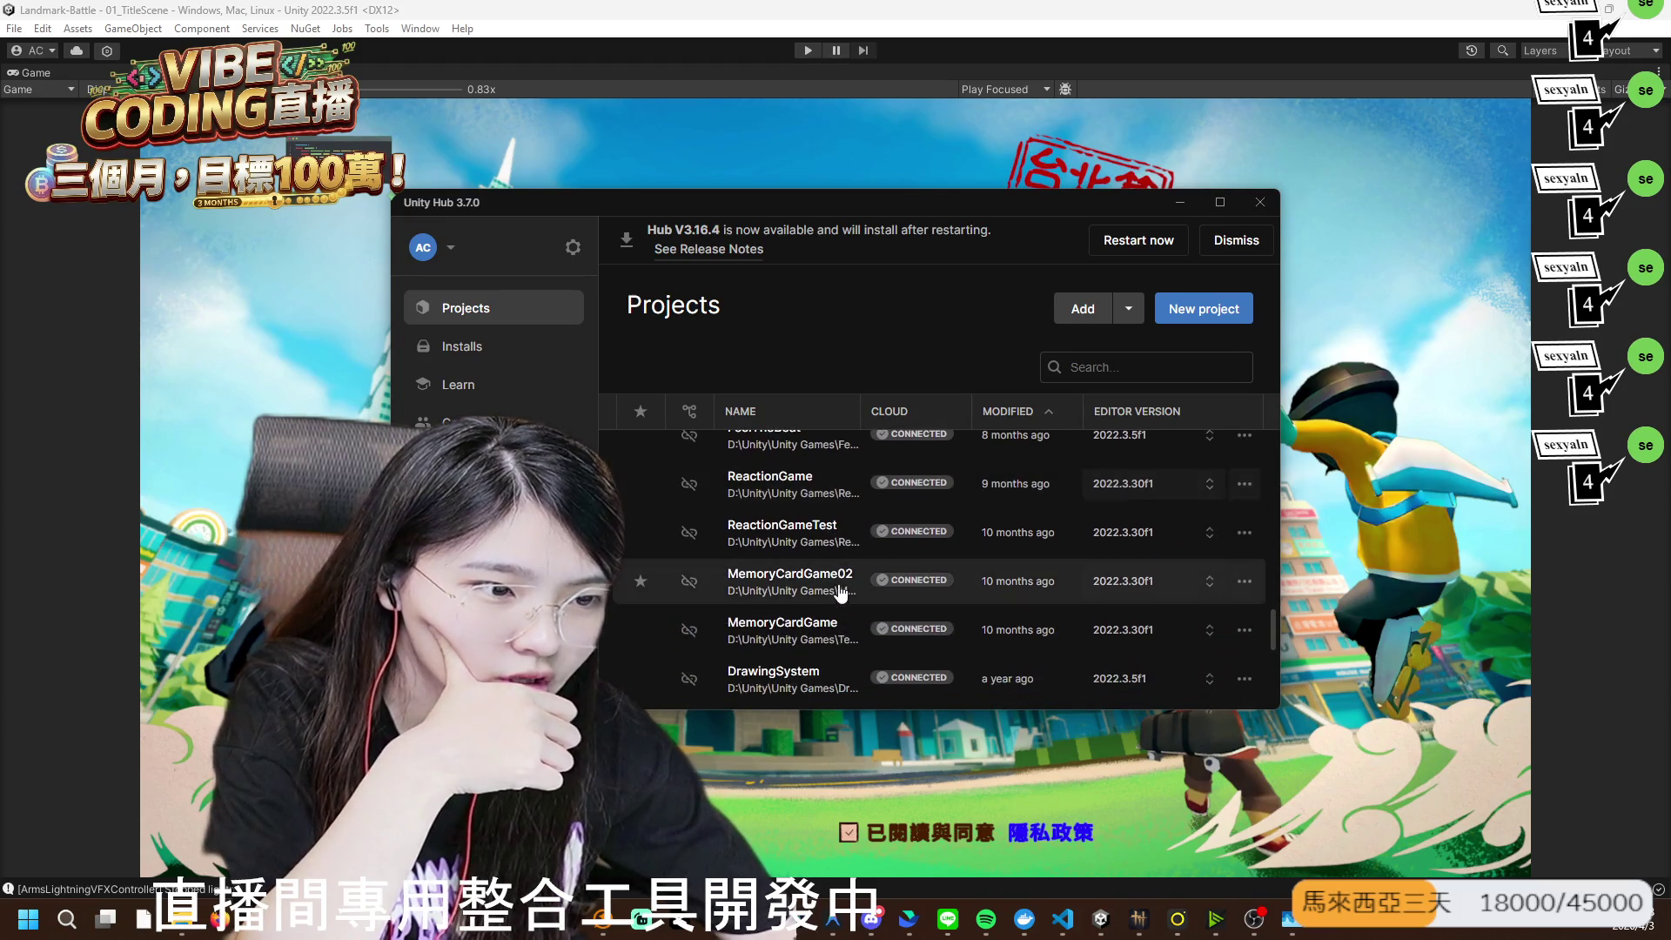
scroll(862, 583, down, 2)
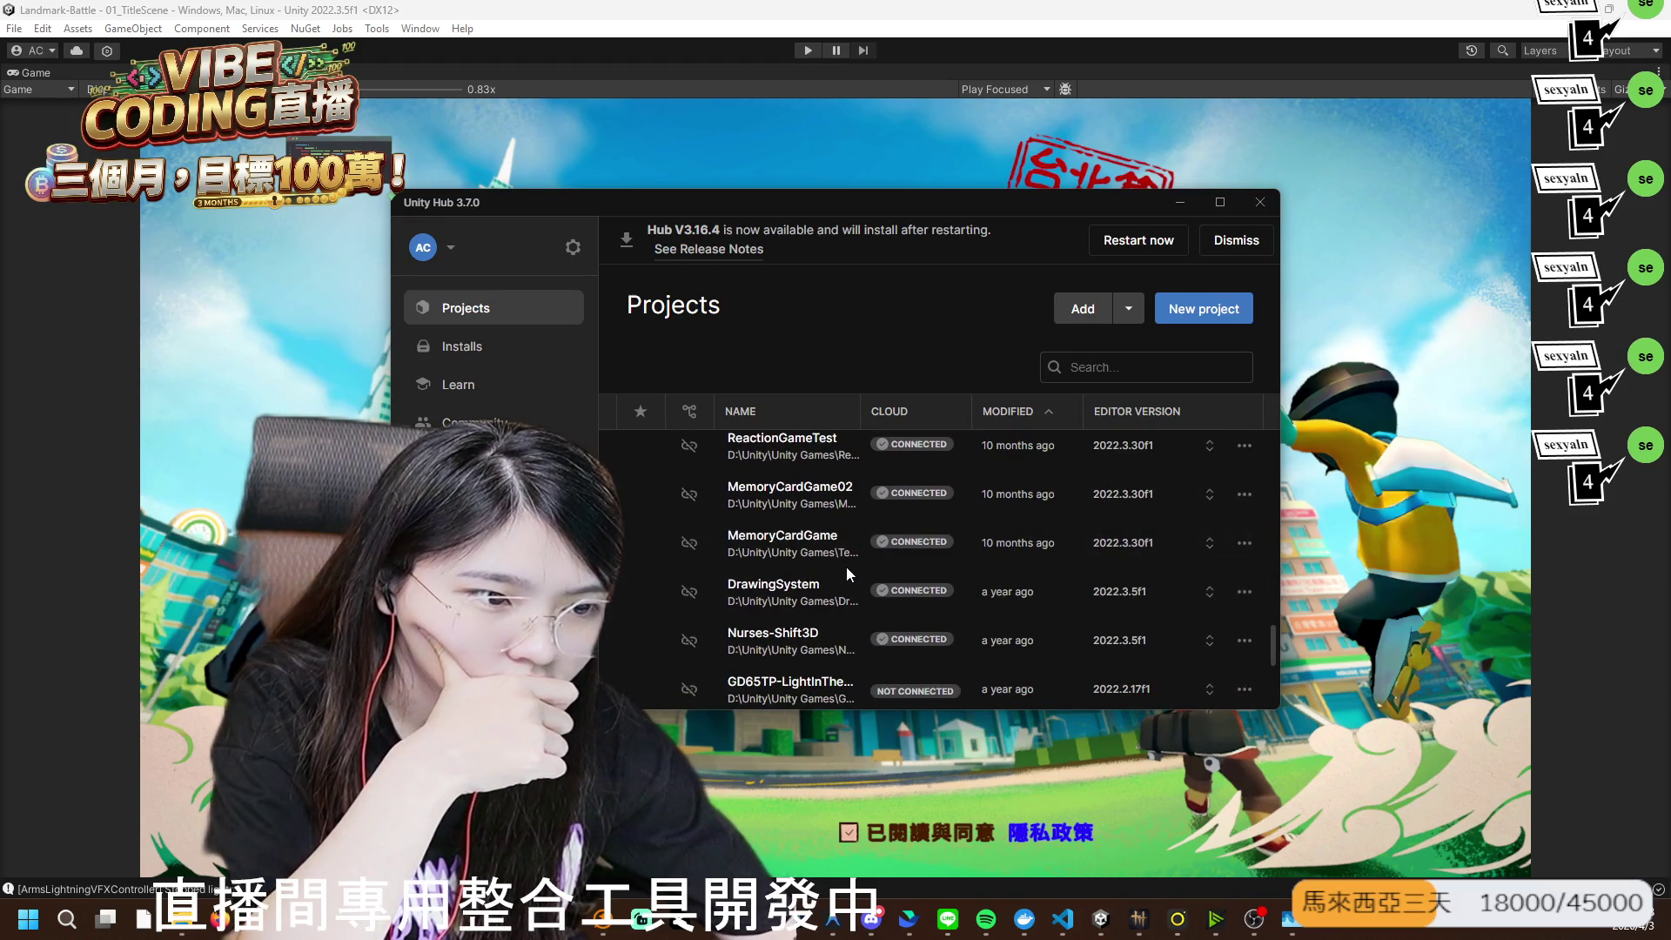
scroll(844, 557, down, 2)
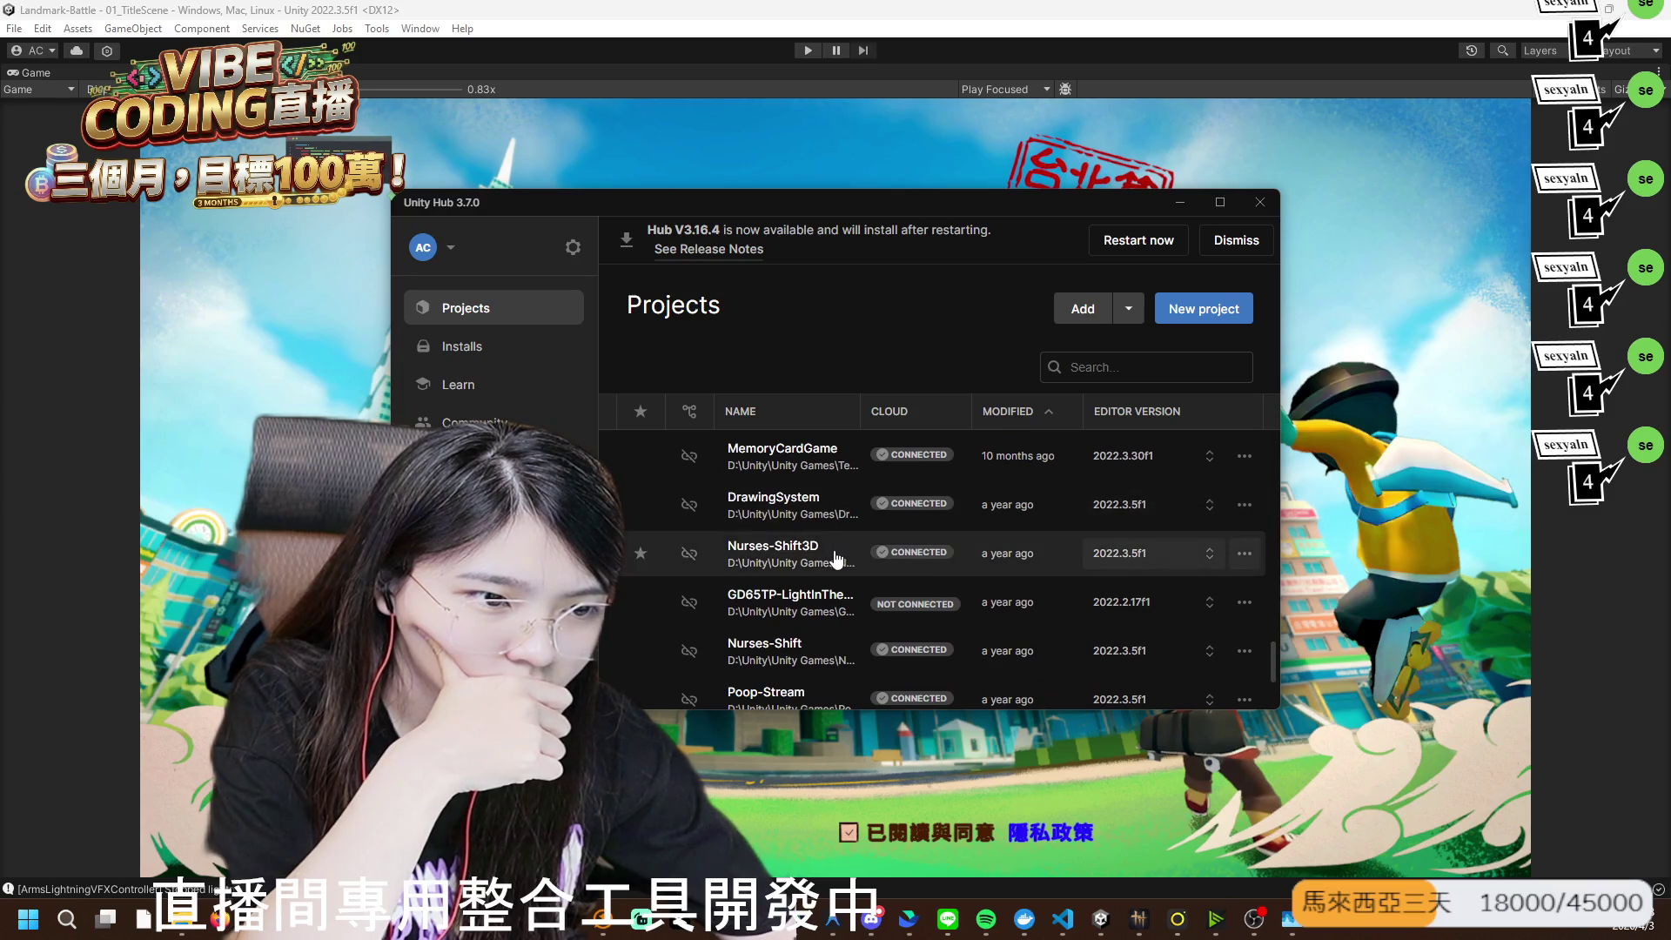
scroll(837, 558, down, 2)
scroll(837, 557, down, 1)
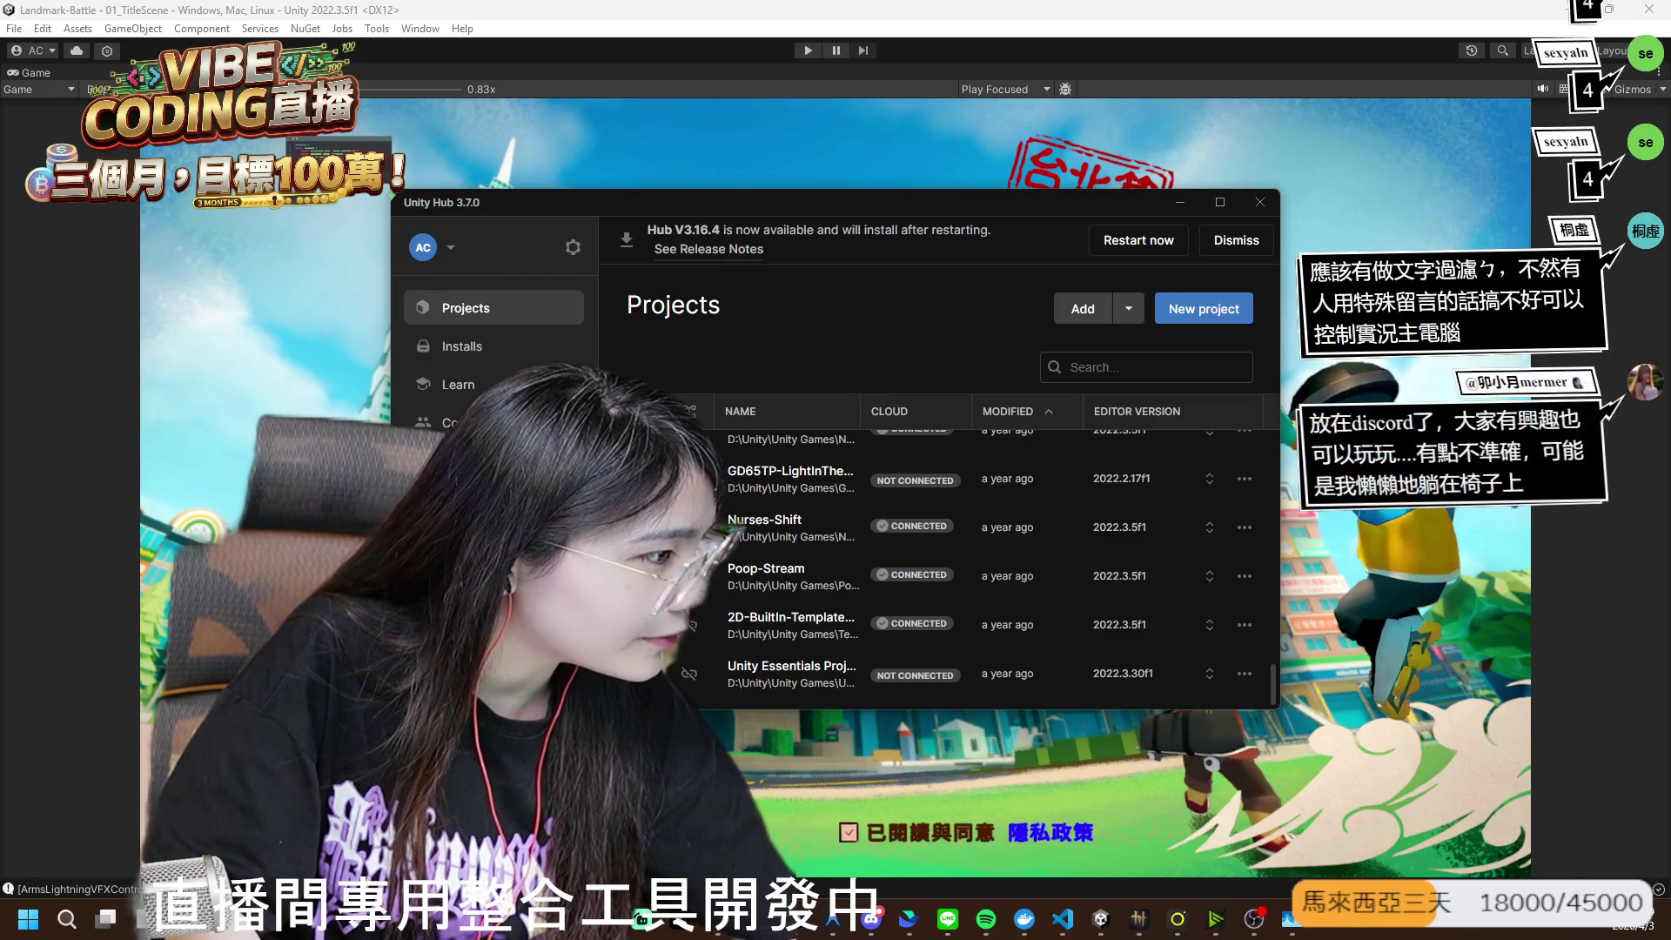
- Add the existing LiveGame_Version4 project from D:\Unity\Unity Games to Unity Hub
click(1067, 312)
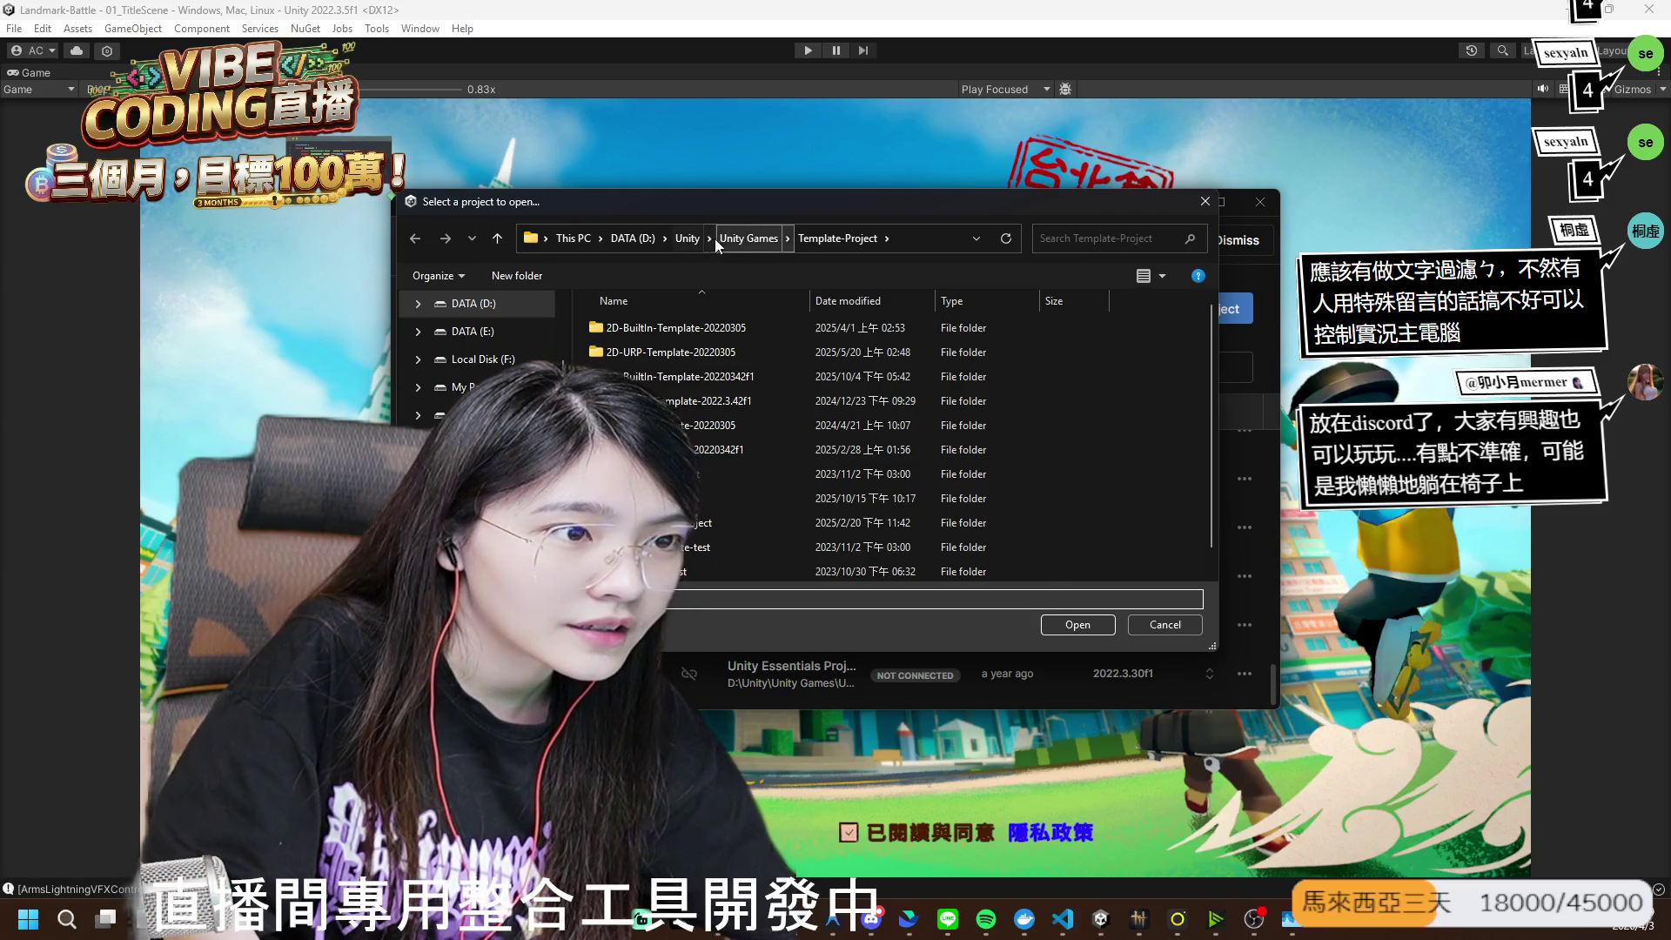
click(748, 238)
scroll(704, 514, down, 5)
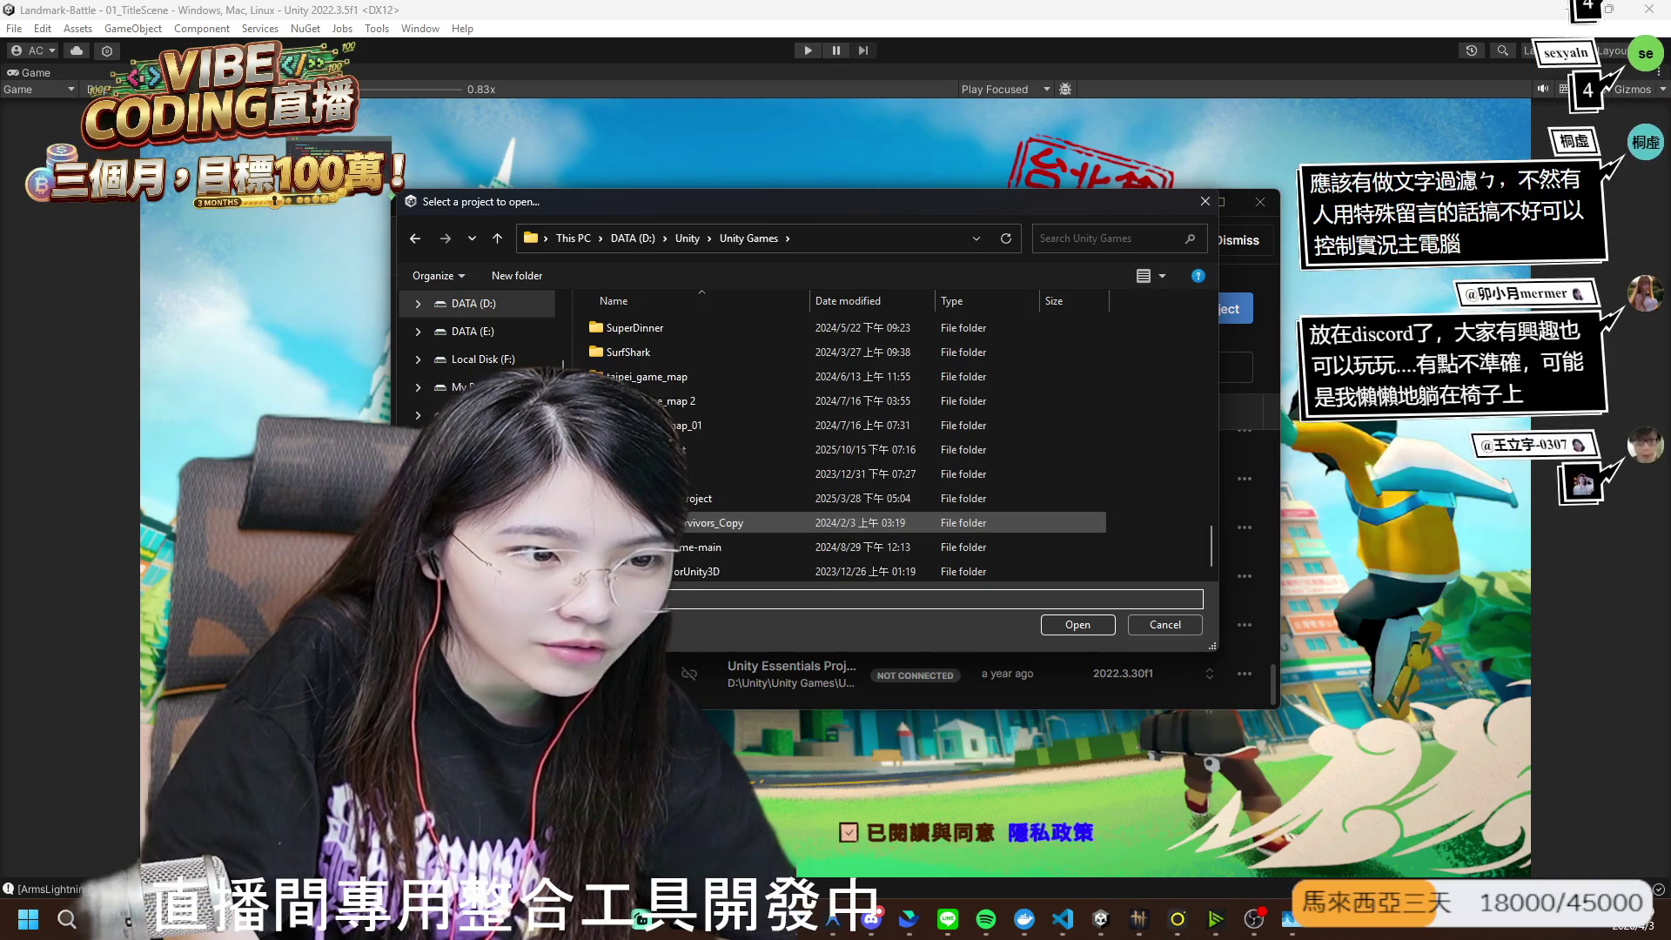
scroll(688, 488, up, 2)
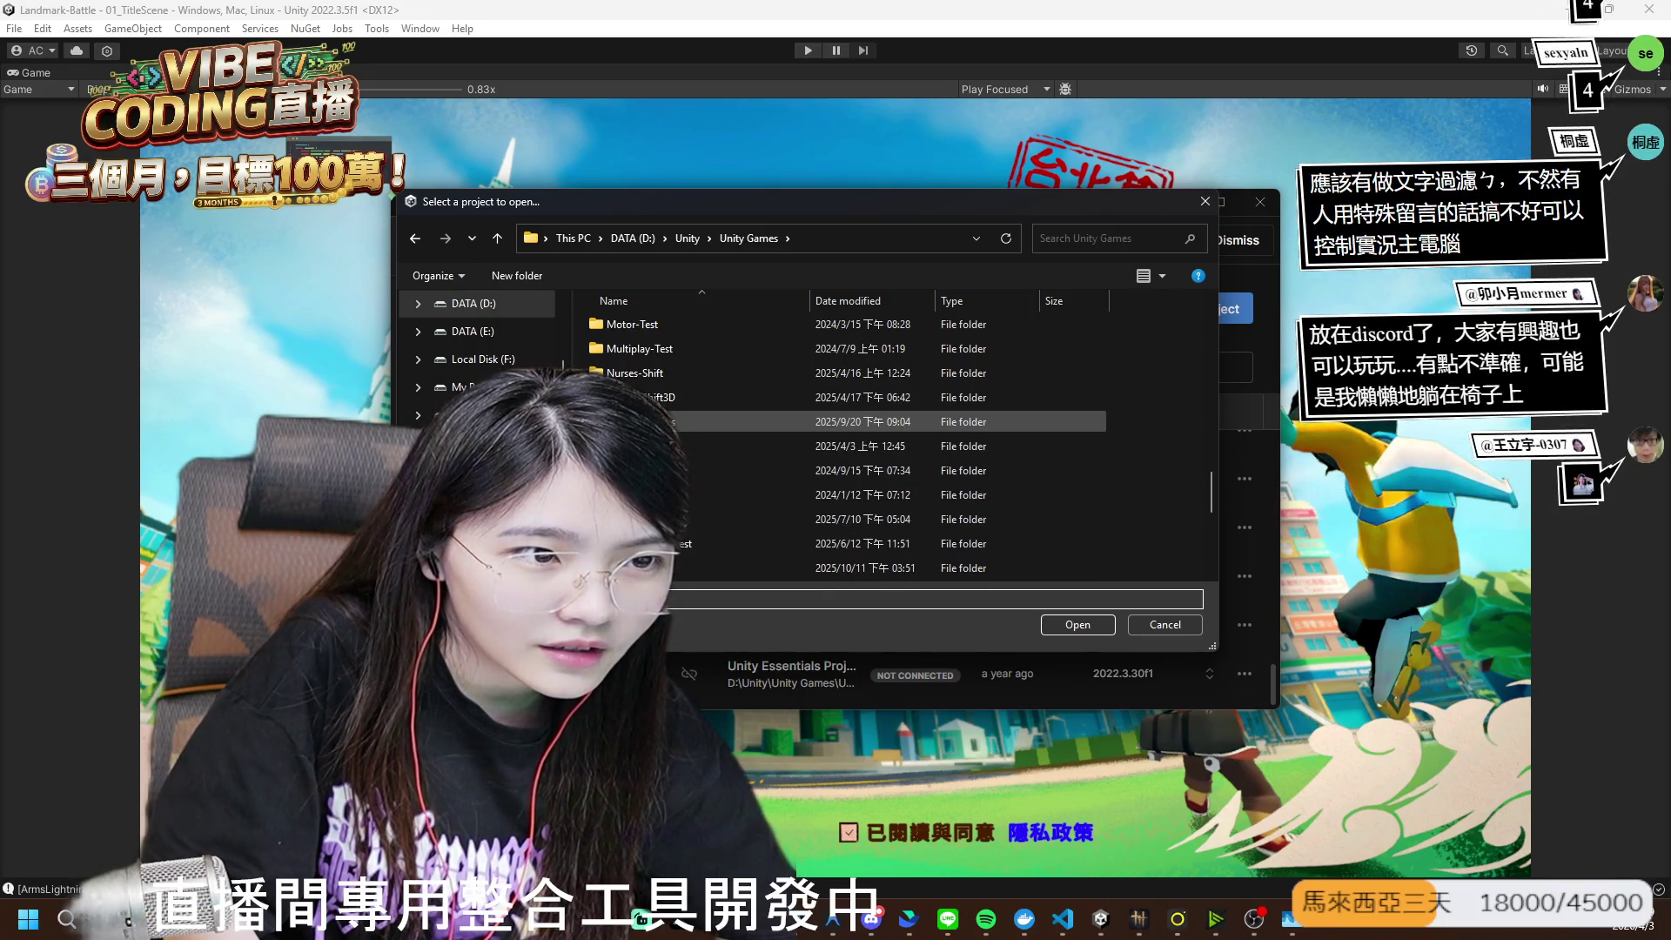
scroll(689, 437, up, 4)
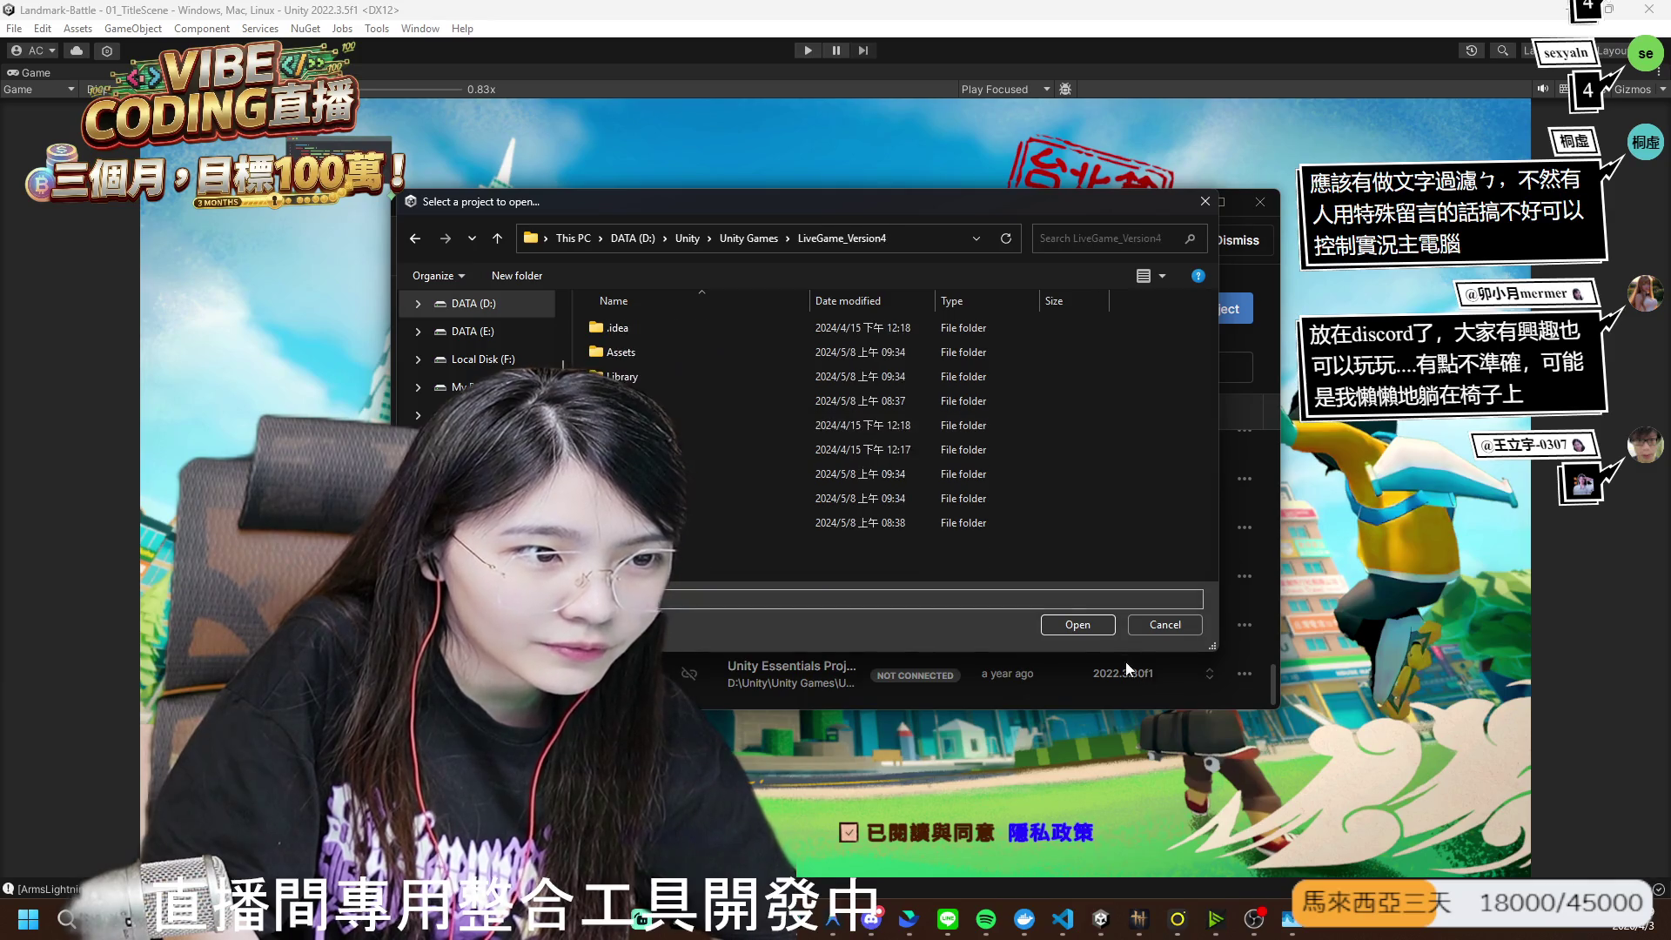
click(1077, 624)
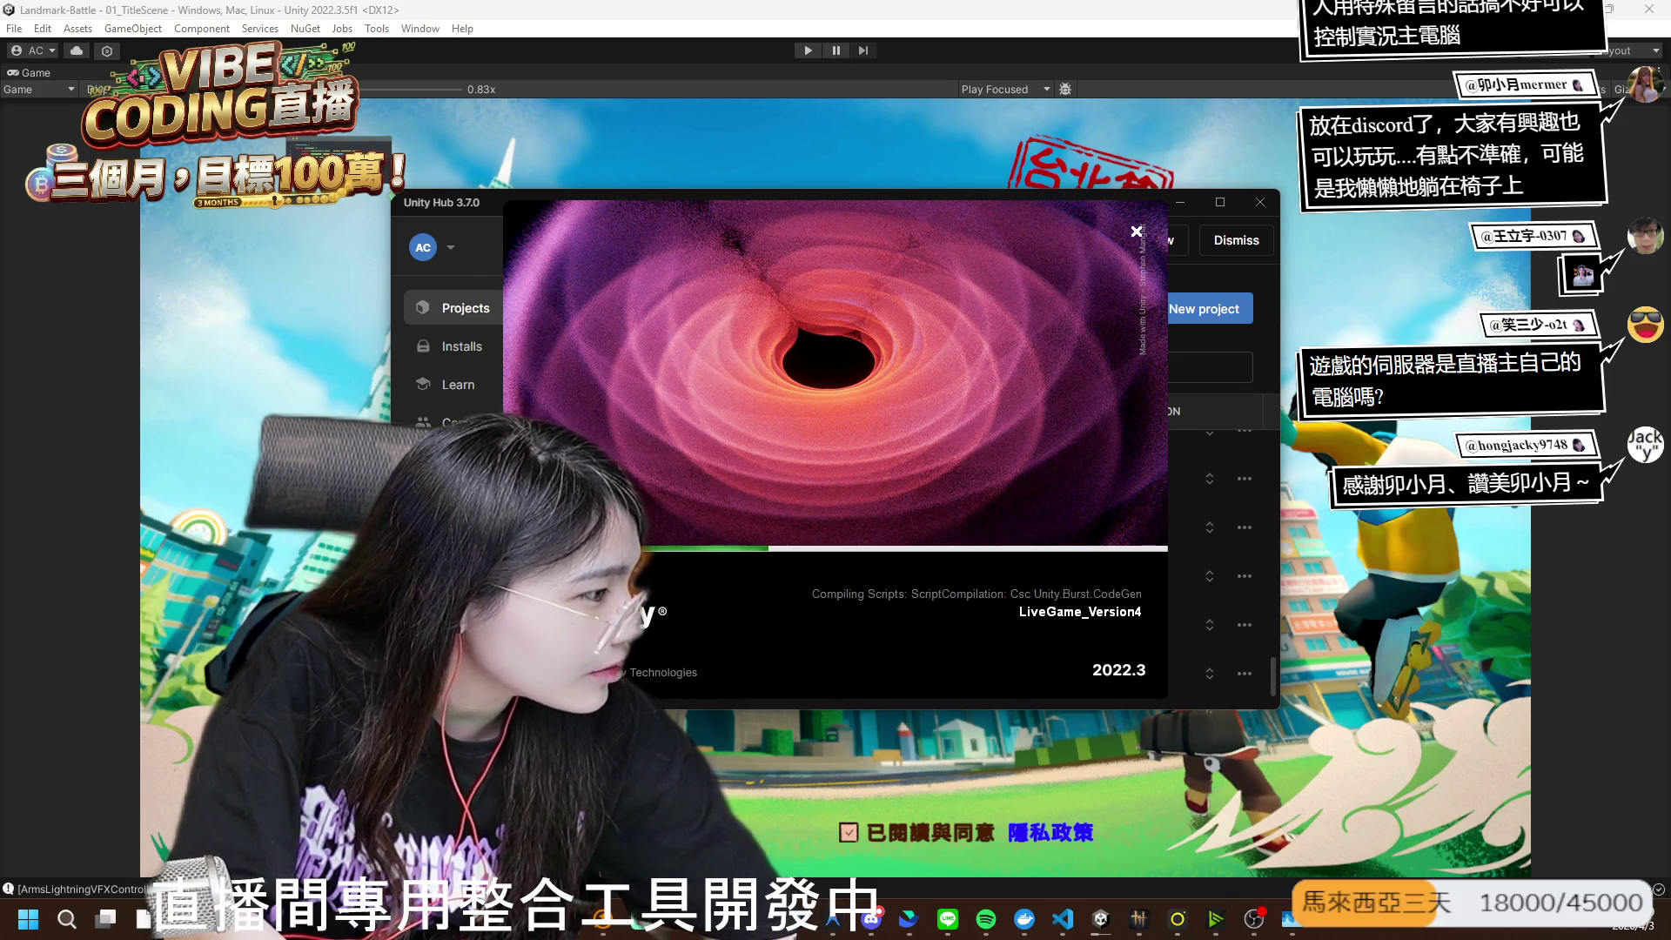
- Switch from the loading project to the browser's LiveCore donation page
key(alt+Tab)
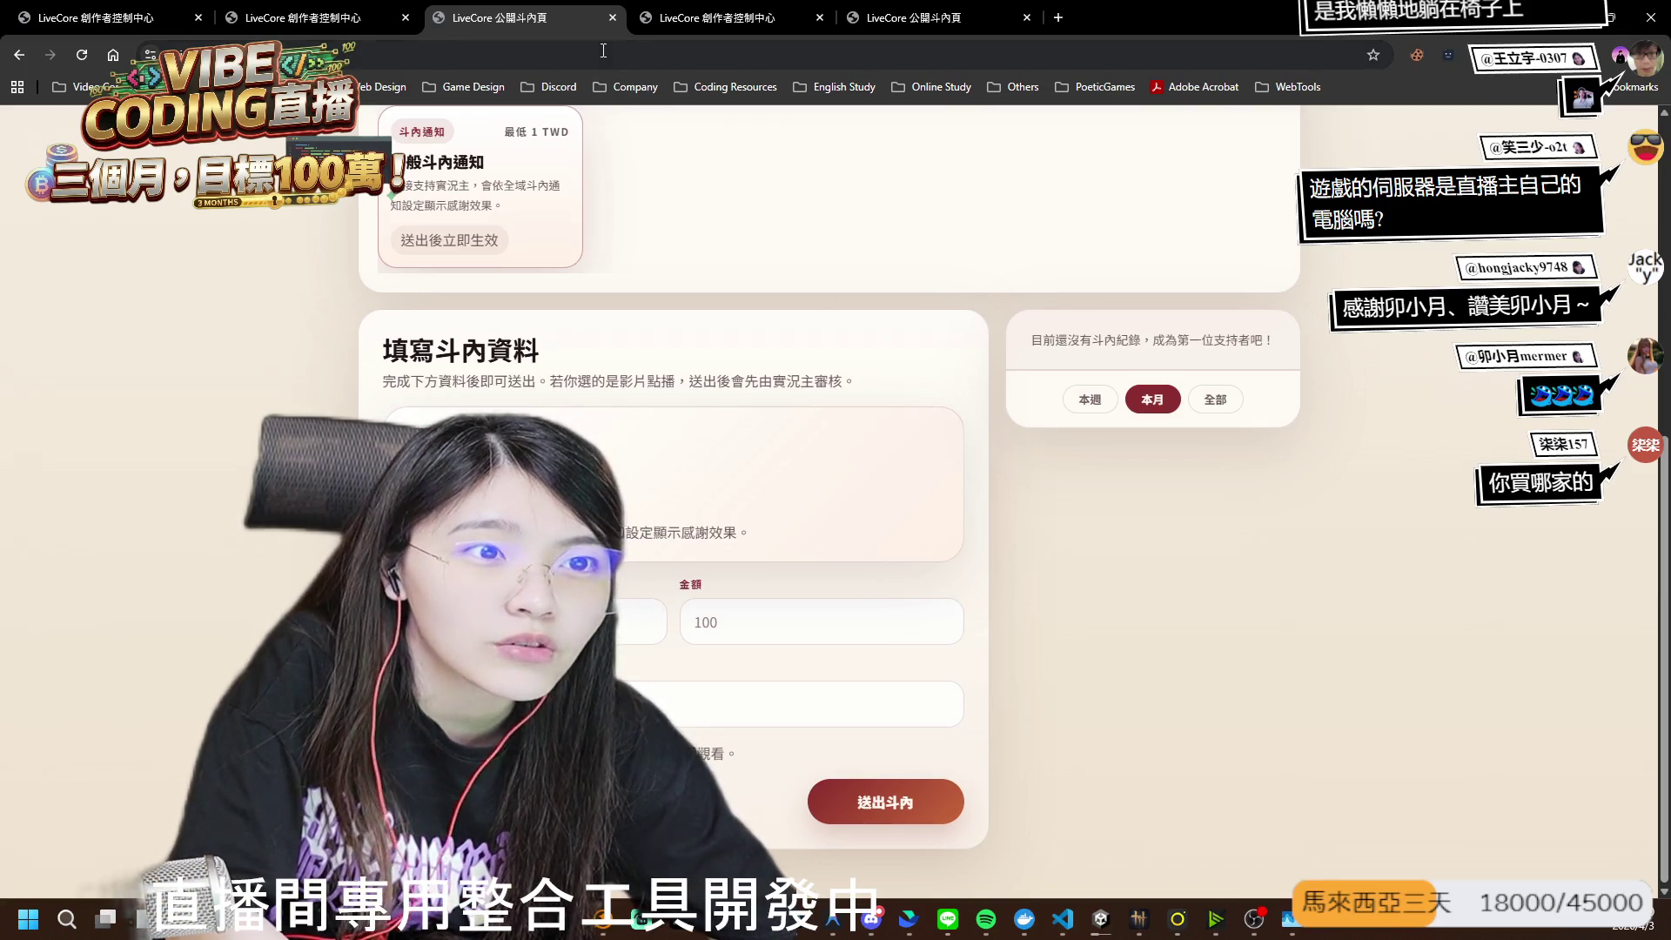
- Reload the donation page, close the duplicate dashboard tab, and return to the Unity editor
key(F5)
click(329, 18)
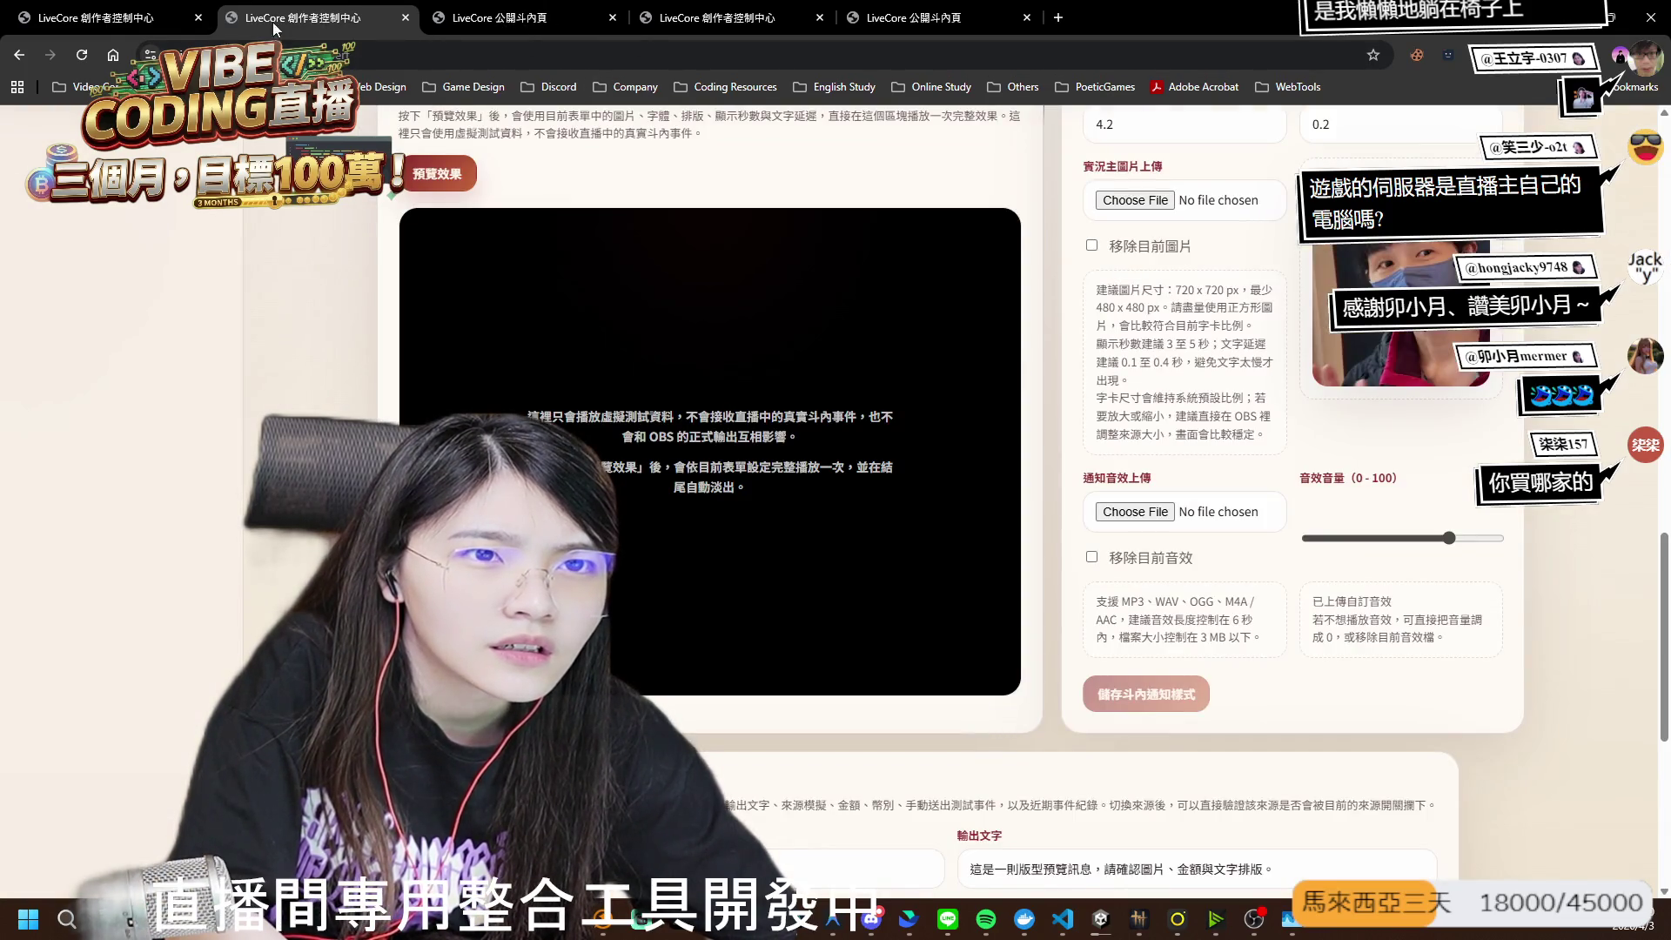
click(103, 22)
key(ctrl+w)
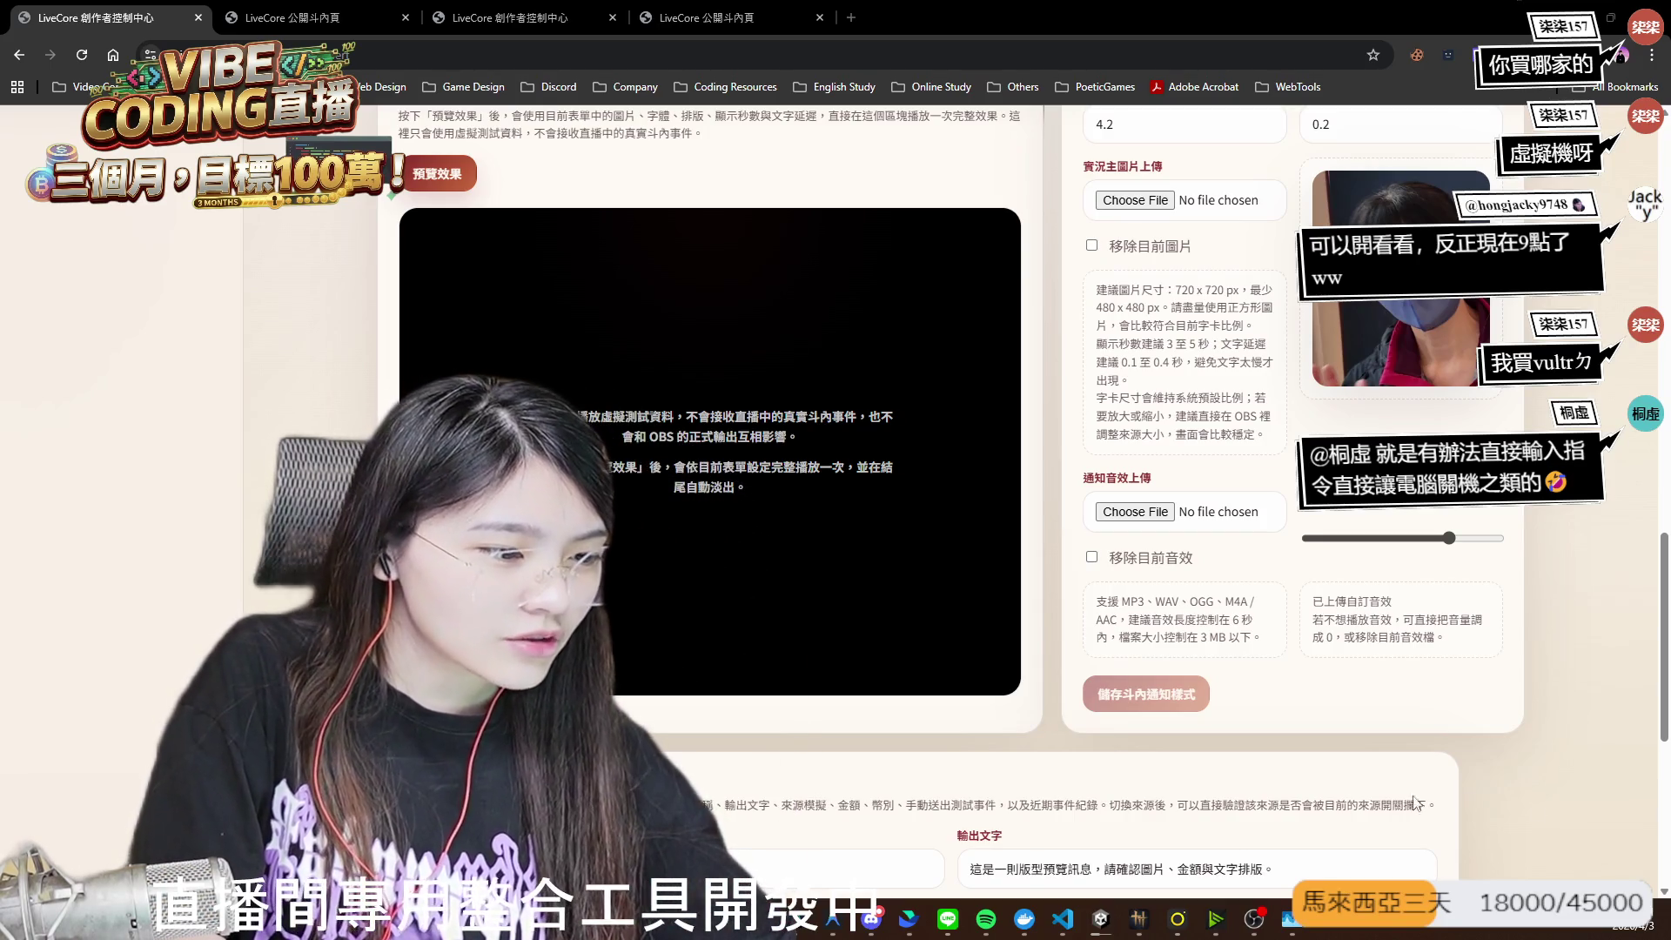
mouse_move(1101, 918)
click(1015, 831)
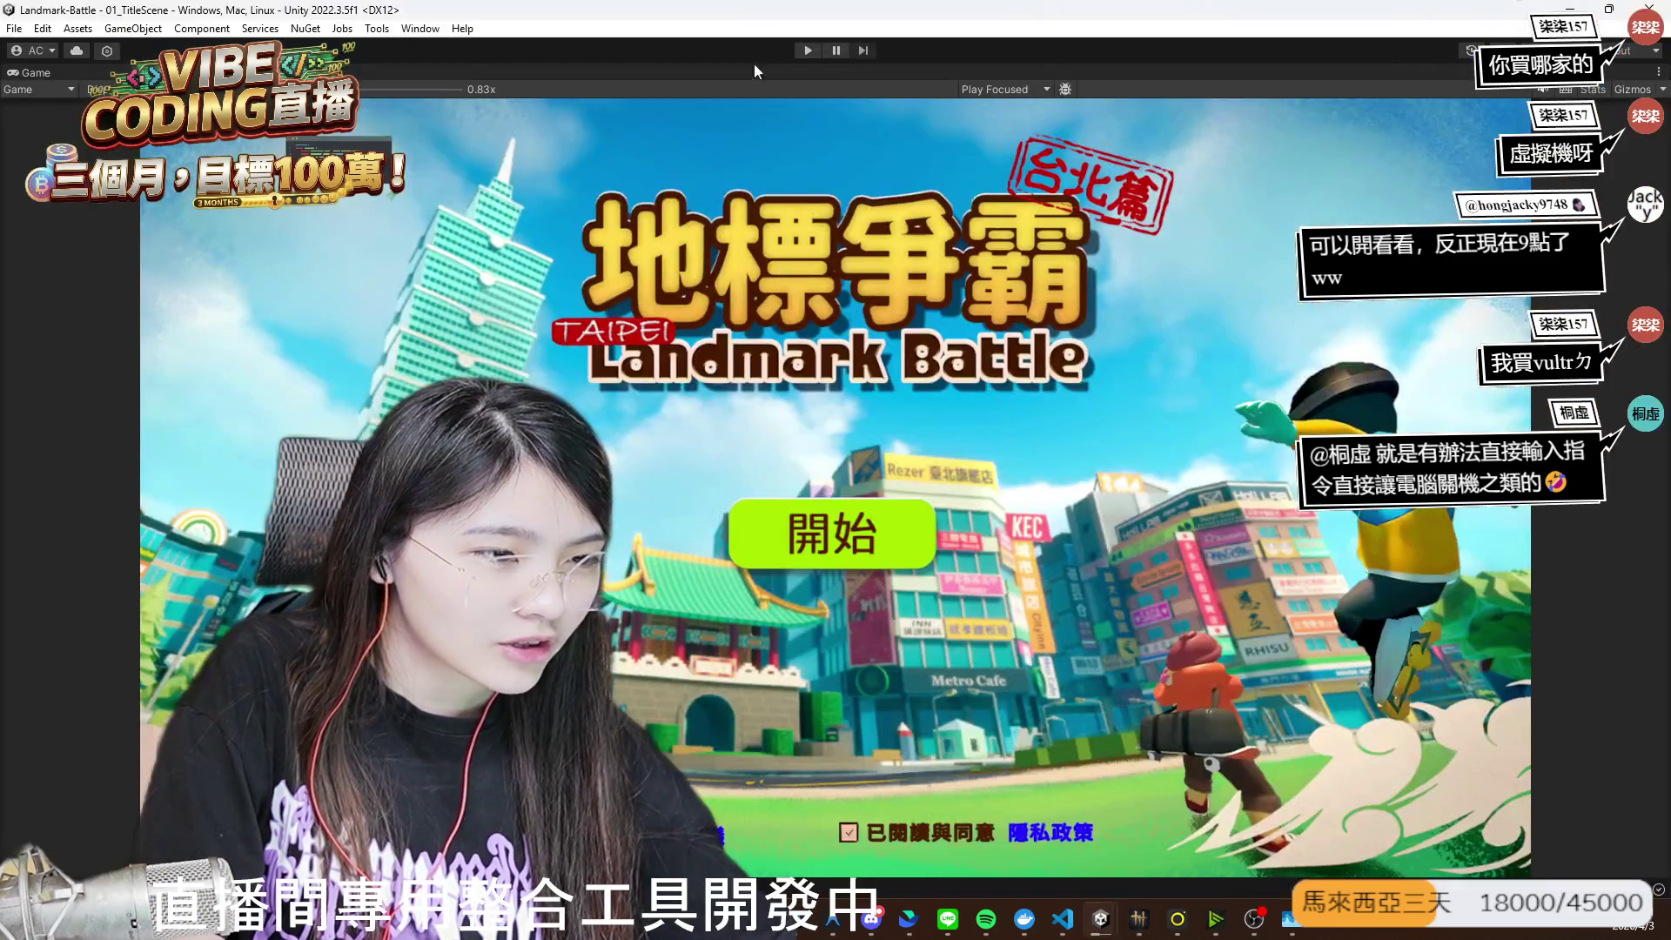
- Enter play mode, start at the 開始 title screen, and log in with 登入
click(808, 52)
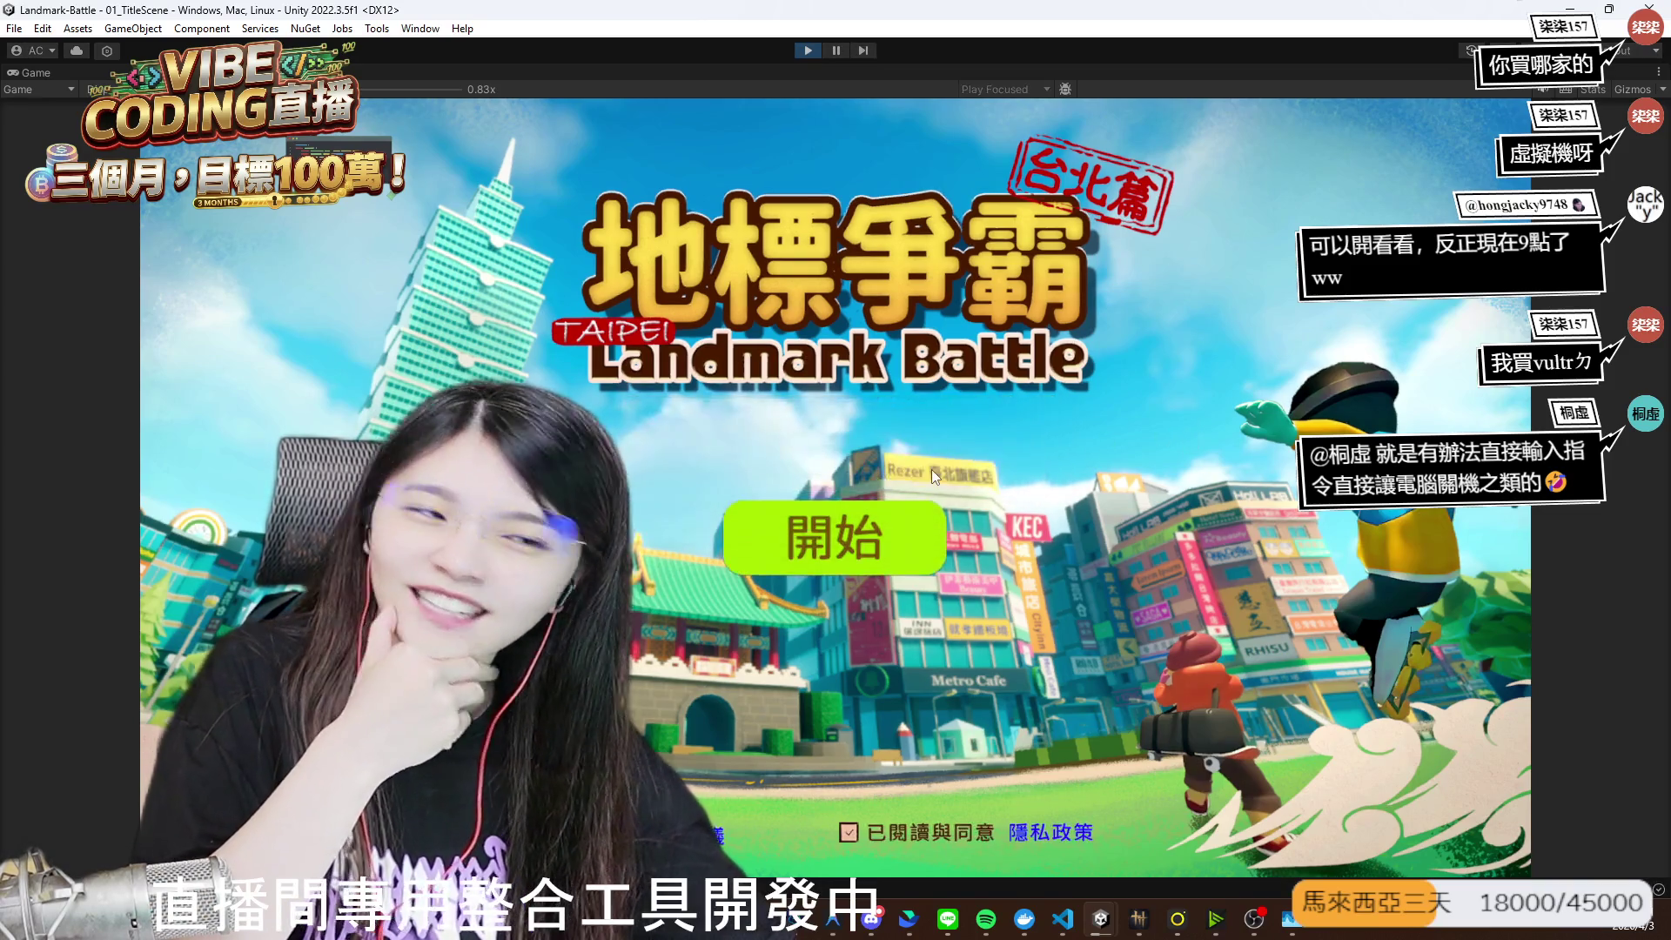
click(857, 514)
click(827, 578)
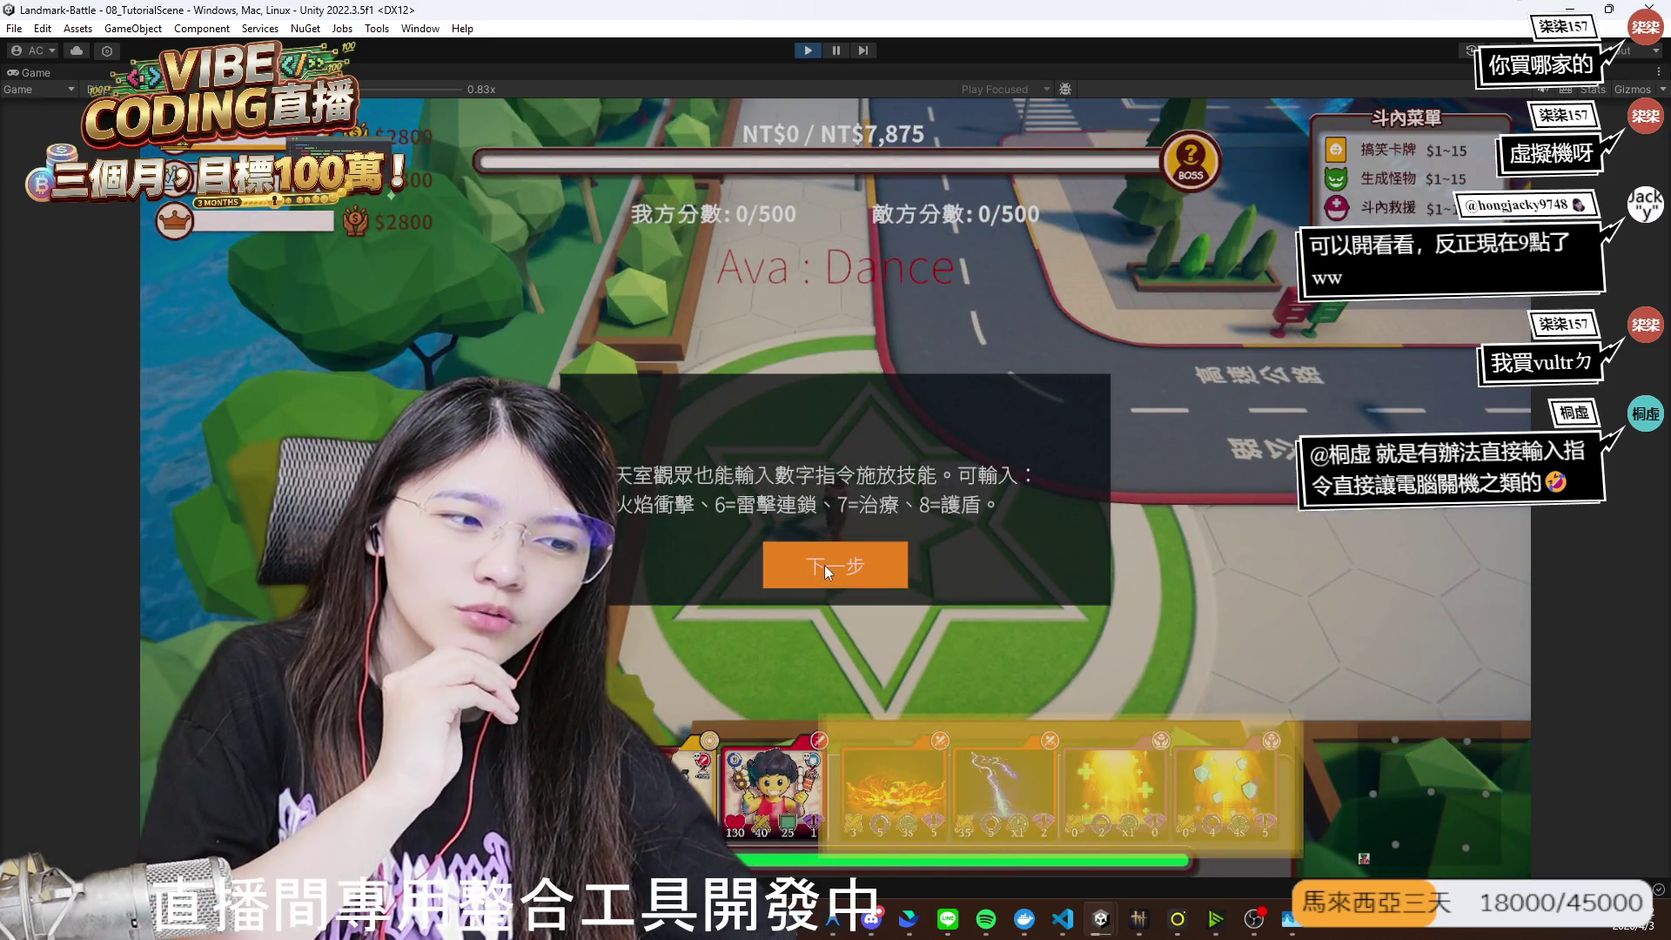
- Click through the tutorial with 下一步, stop play mode, and return to the LiveCore dashboard
click(823, 565)
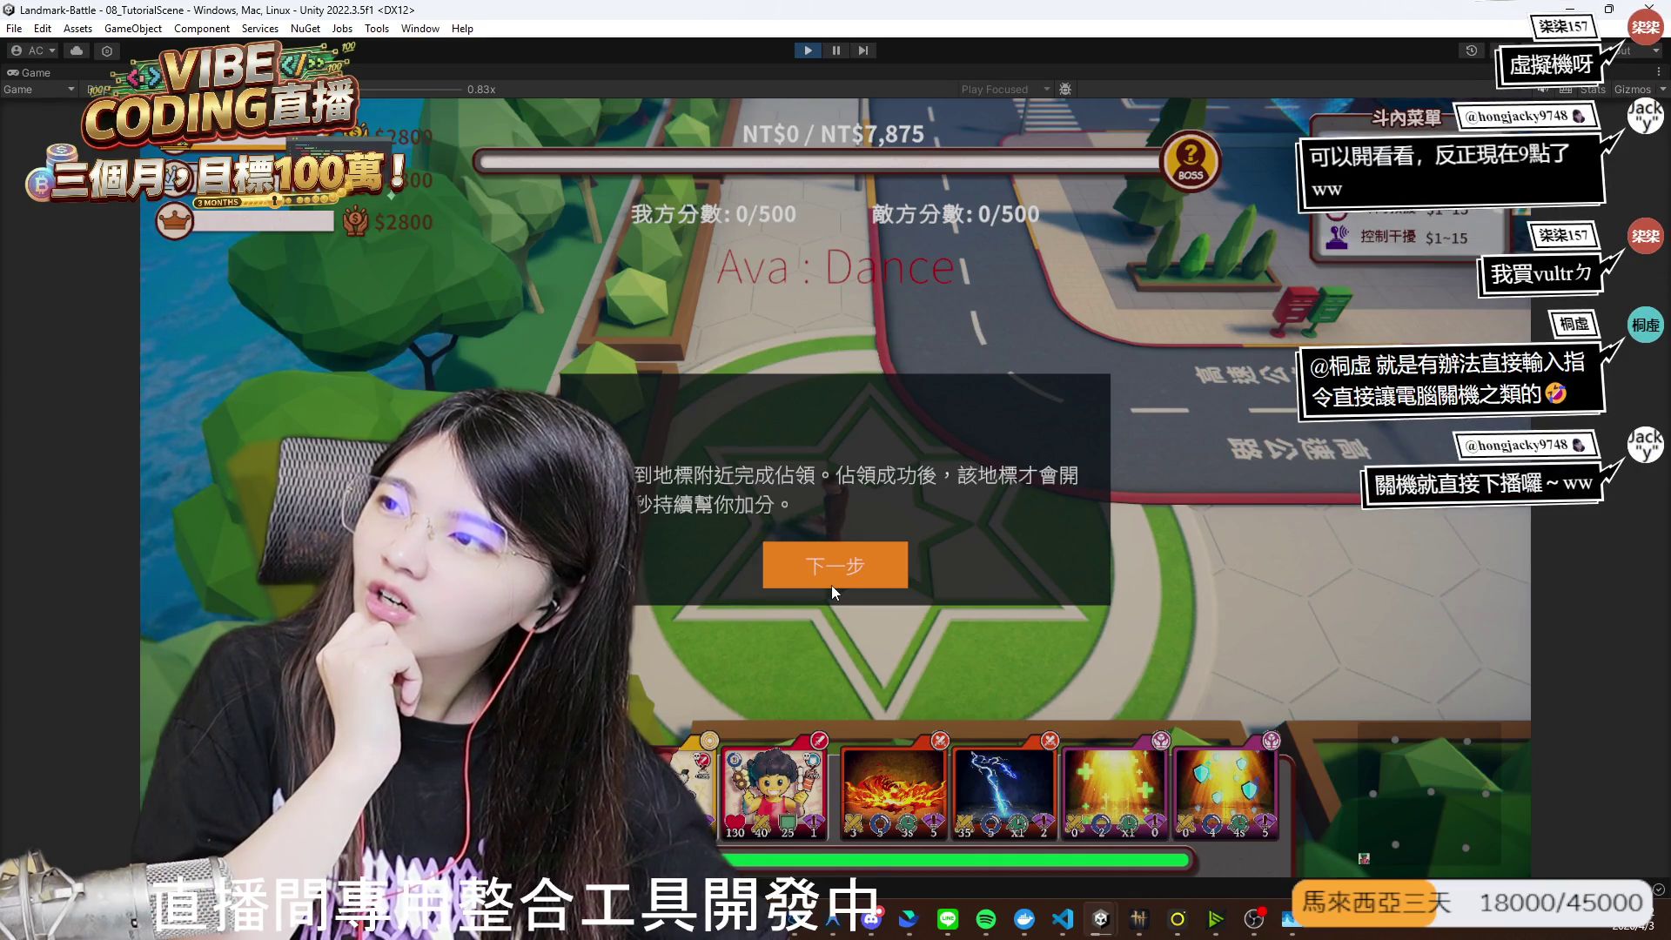
click(832, 585)
click(801, 582)
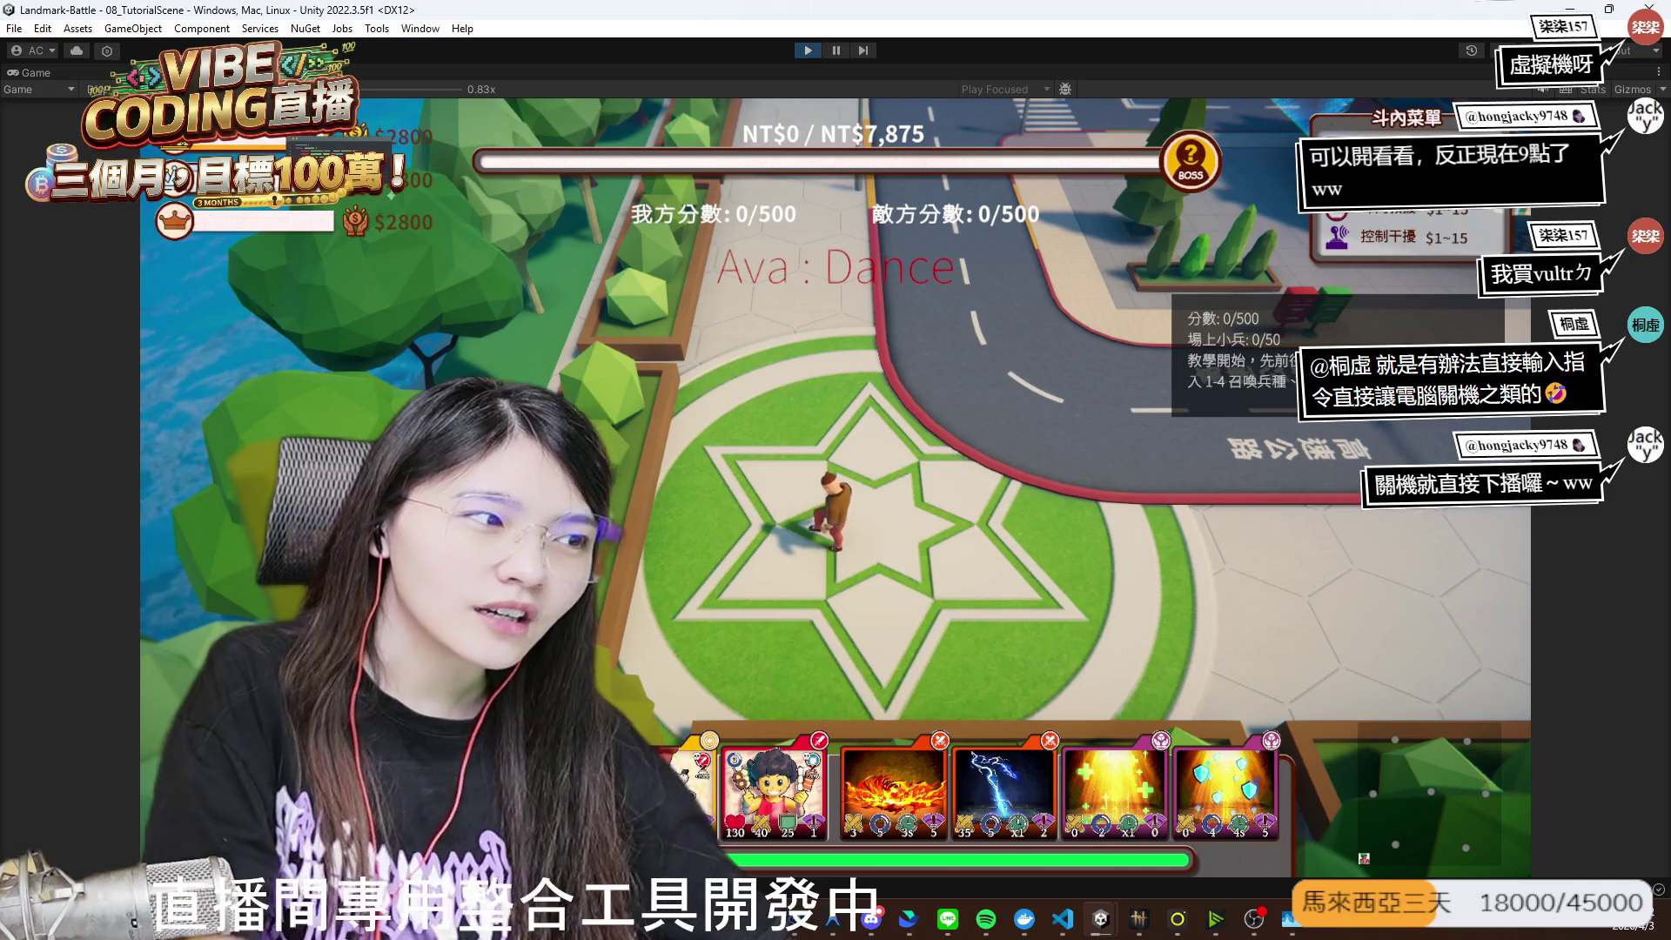
click(811, 47)
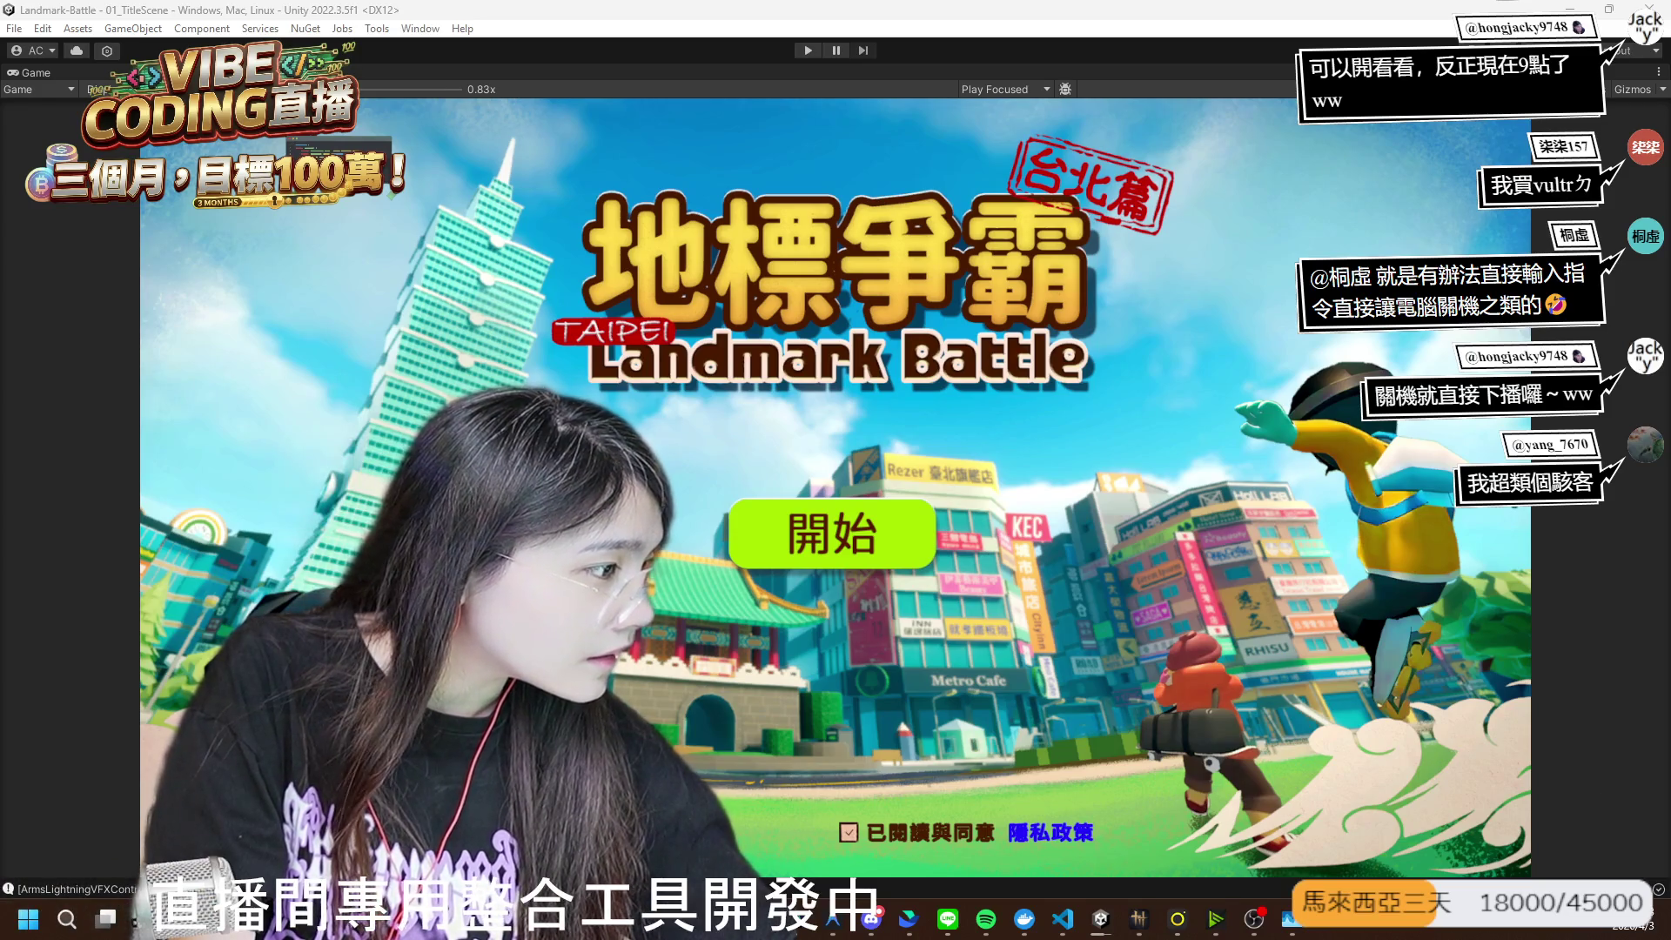
key(alt+Tab)
click(513, 17)
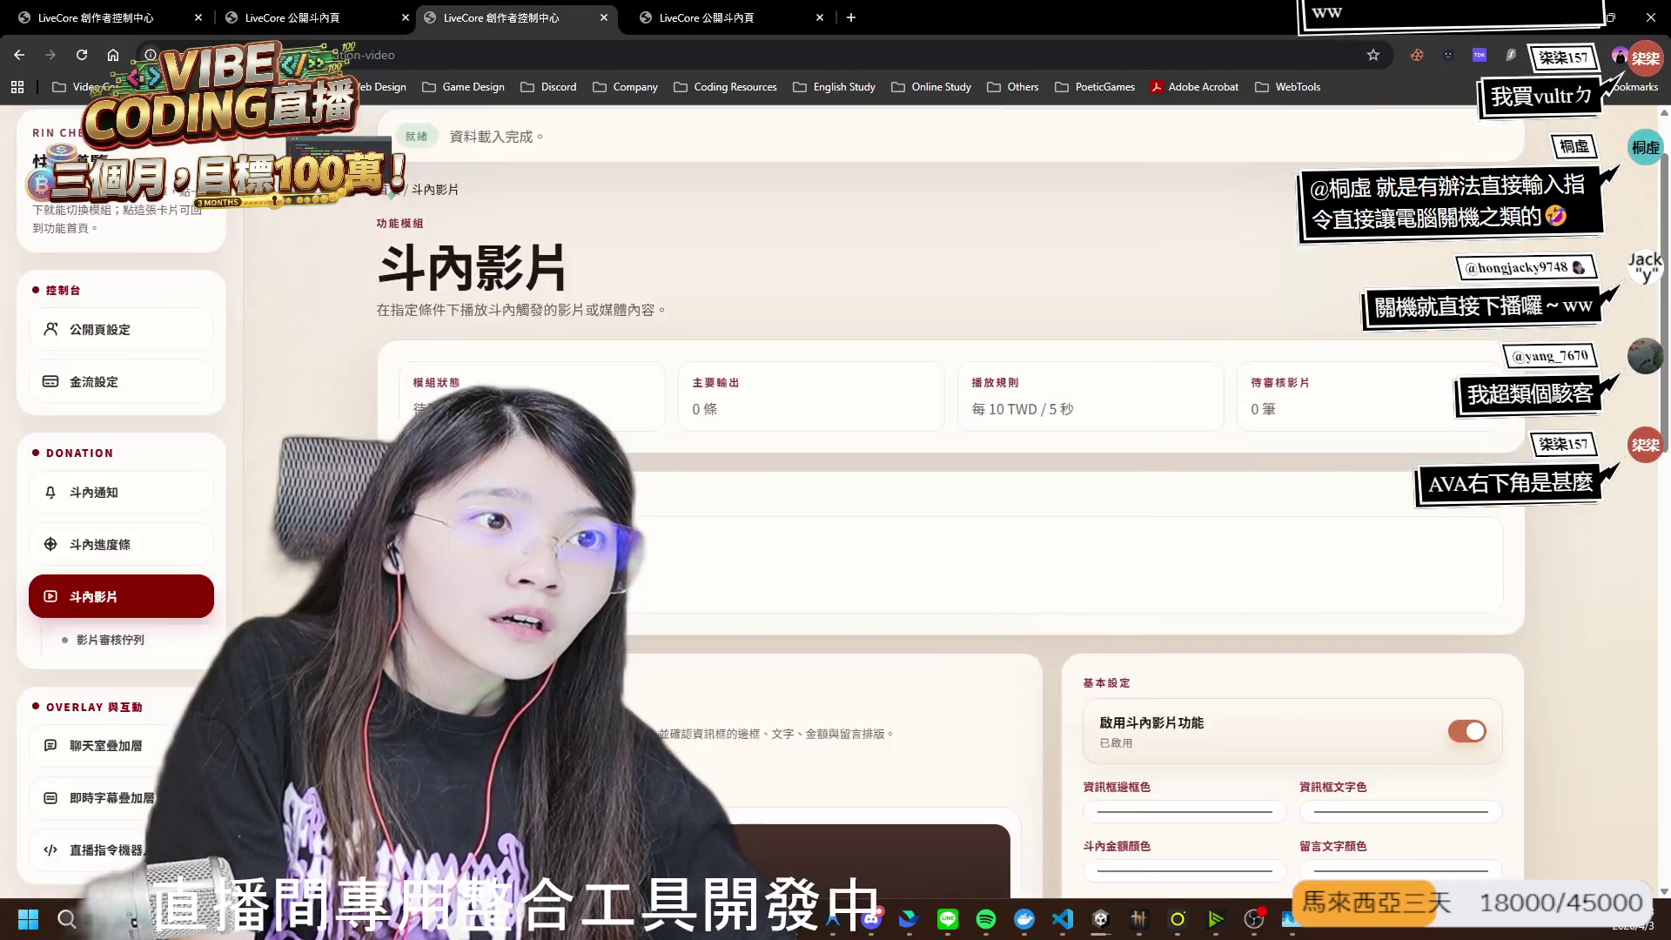
- Close the extra third dashboard tab so only three tabs remain
click(613, 17)
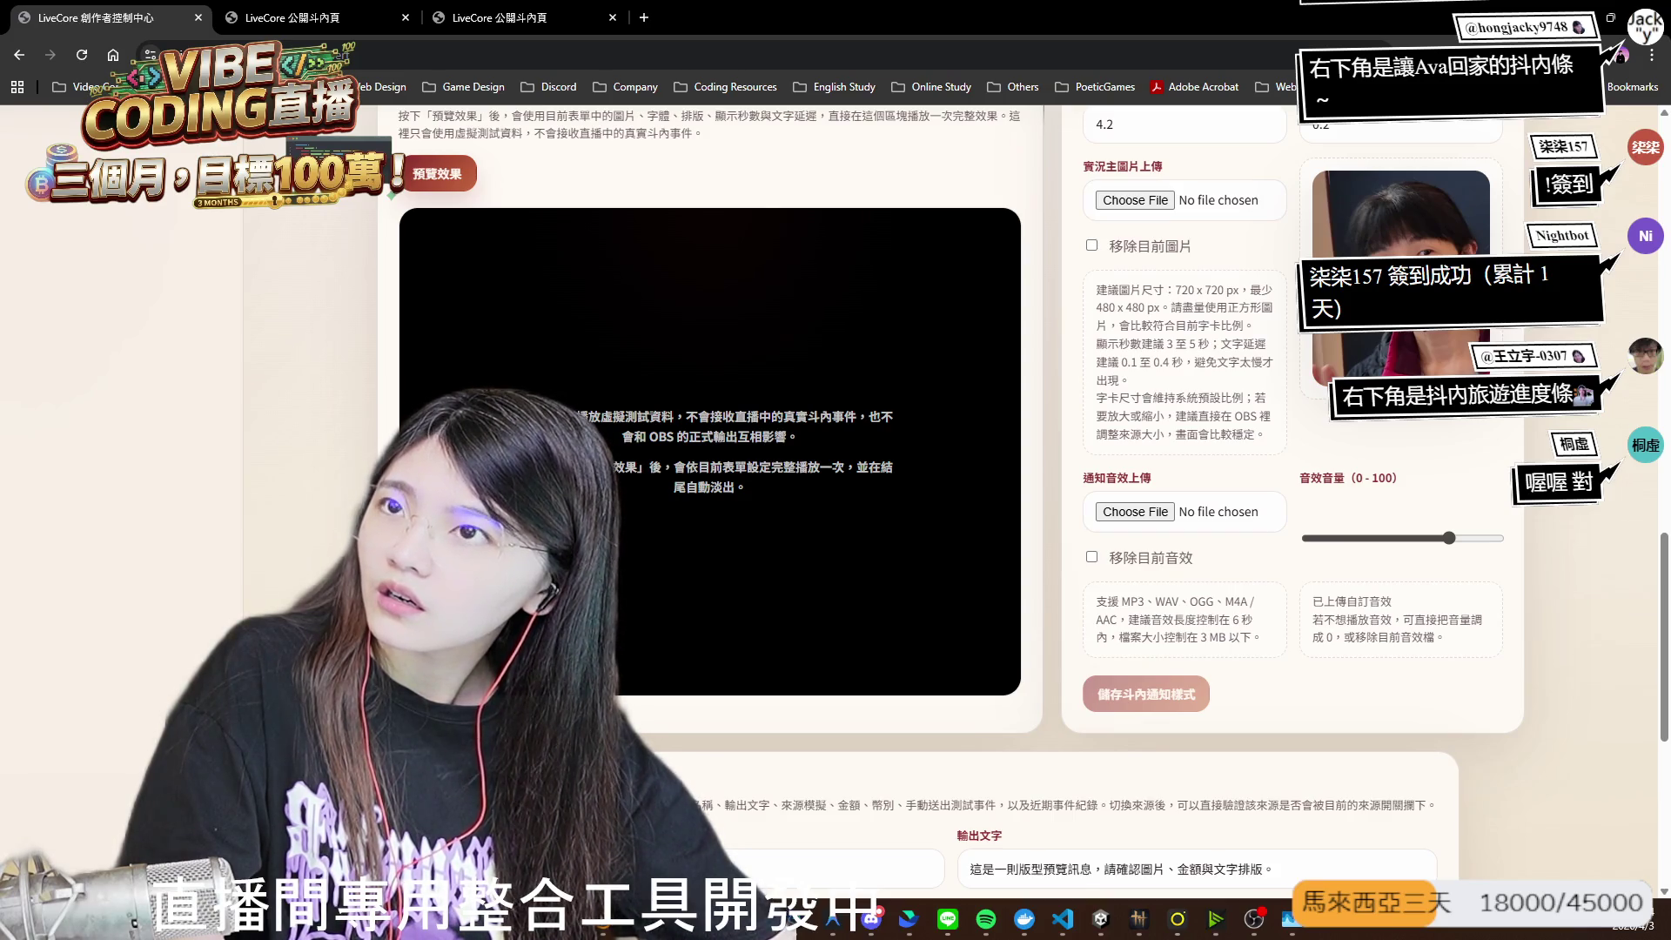
- Switch to the 公開斗內頁 public donation tab and reload it
scroll(870, 435, up, 3)
click(519, 17)
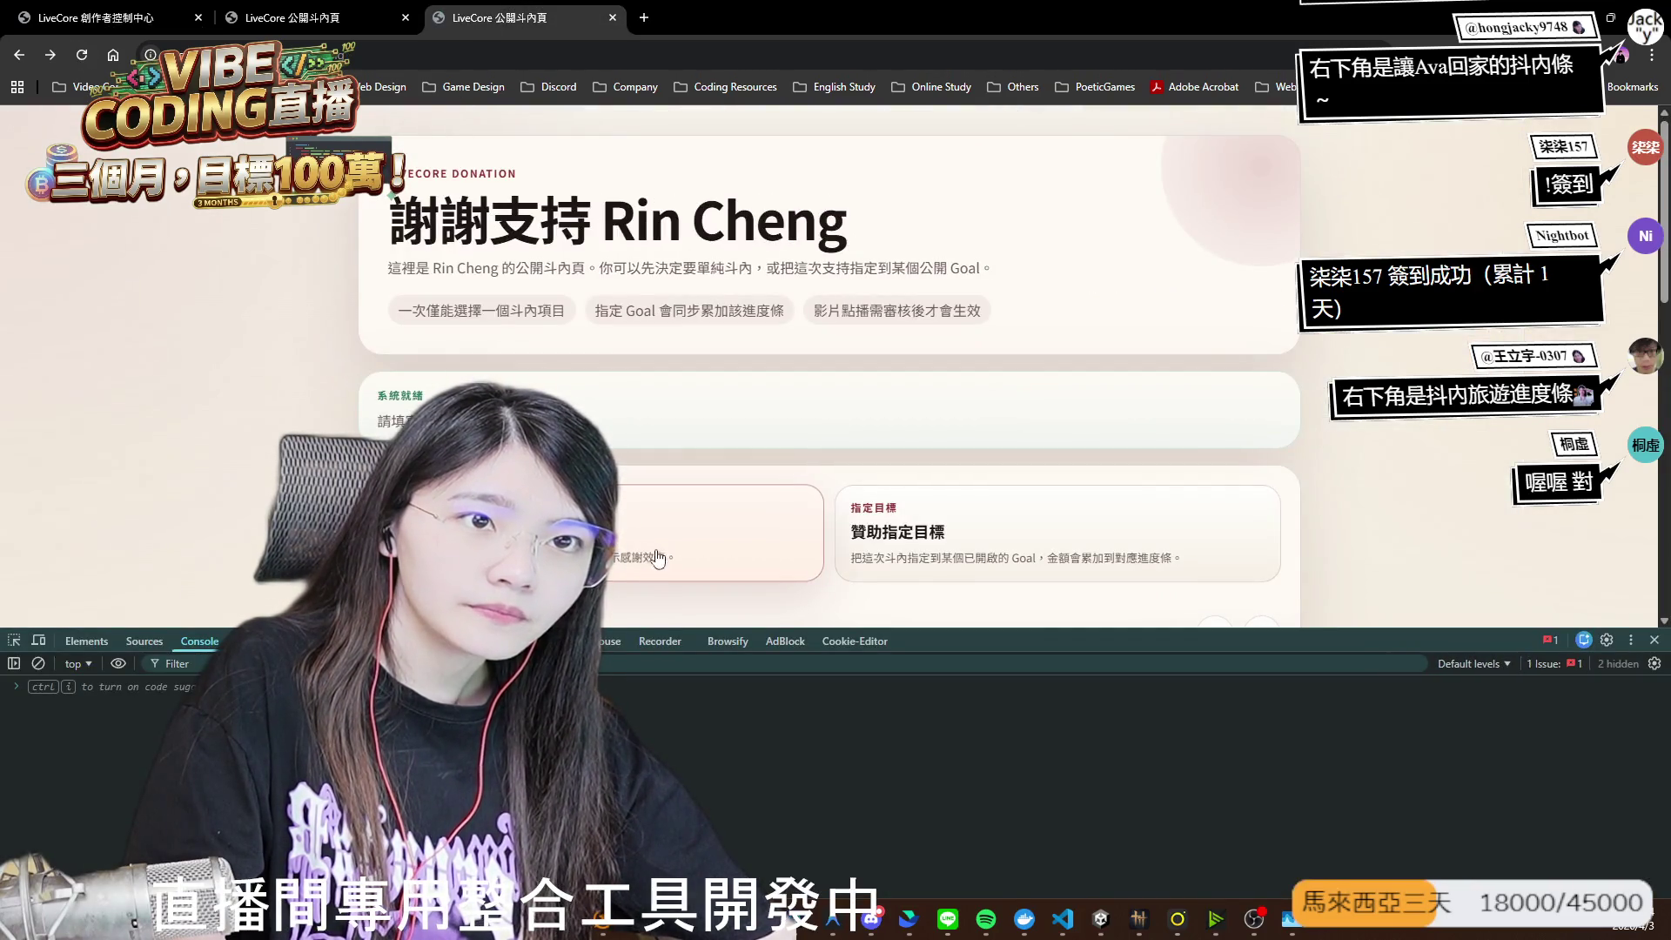
click(302, 9)
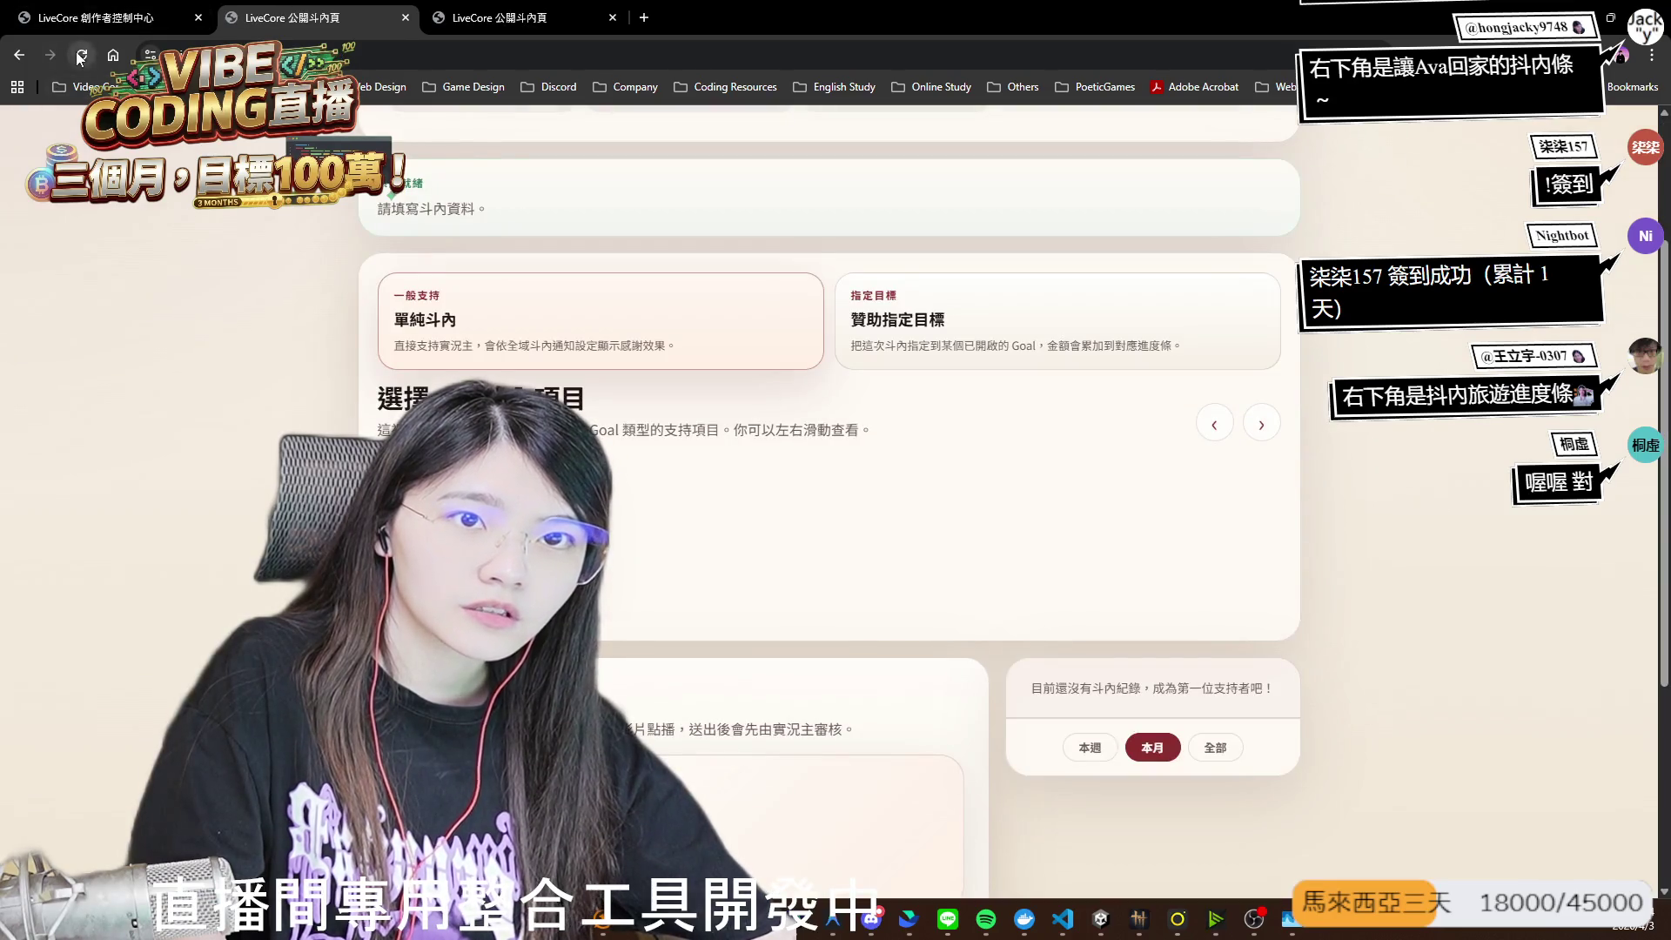
scroll(748, 468, down, 5)
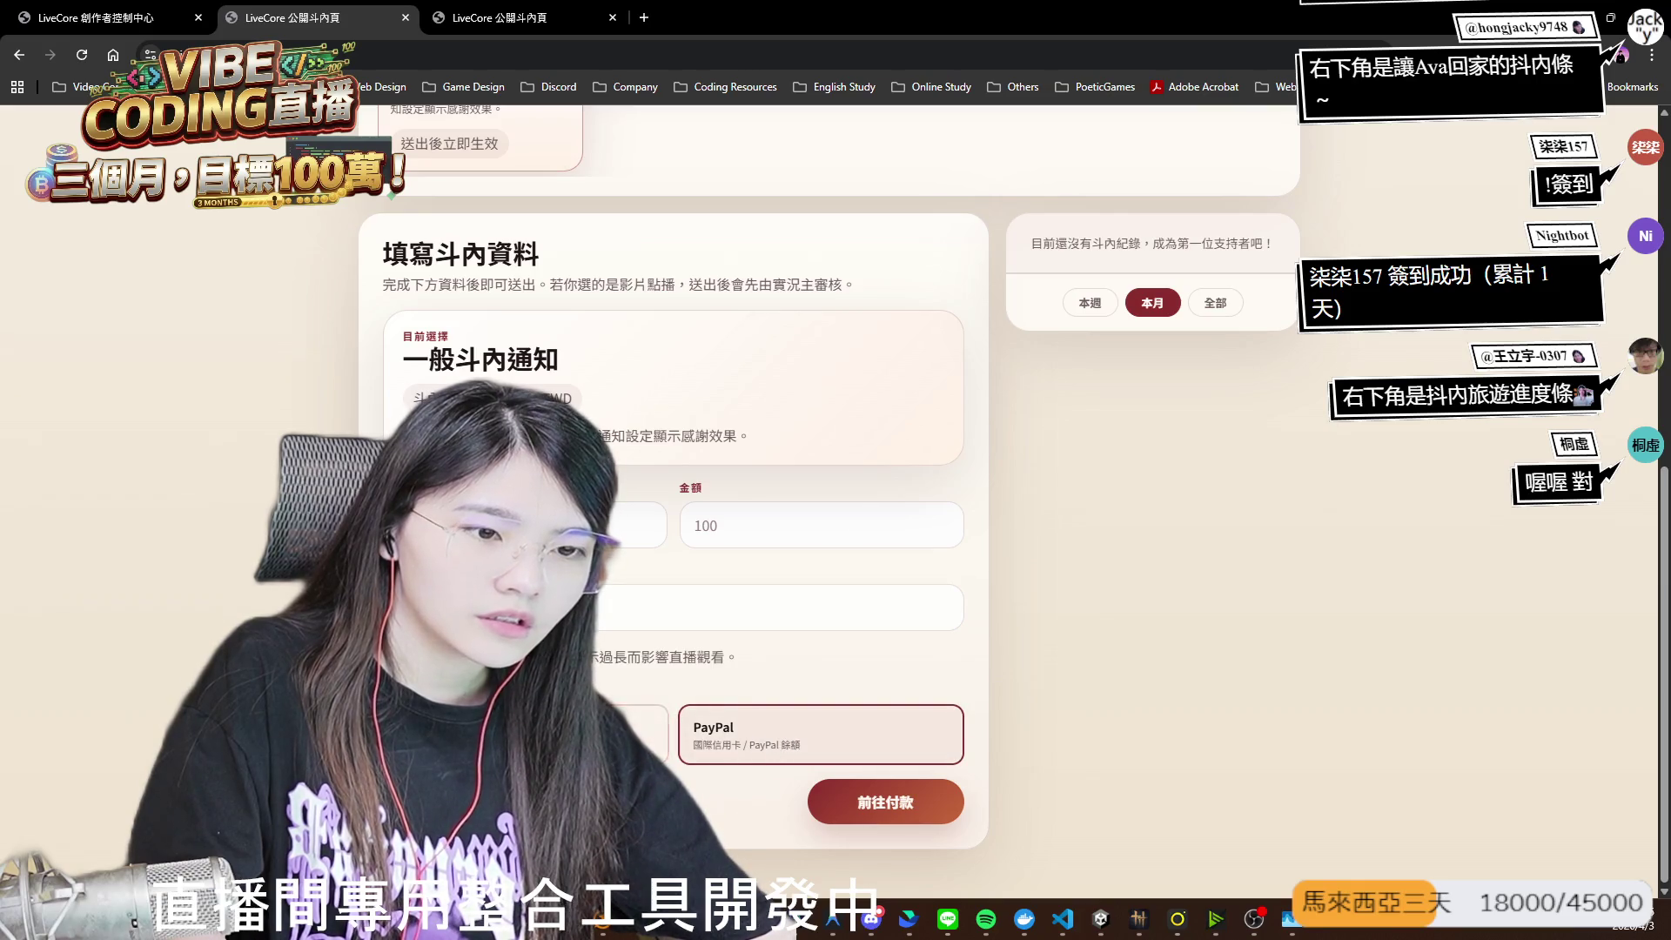
- Enter 10 in the 金額 amount field and submit with 前往付款
click(635, 526)
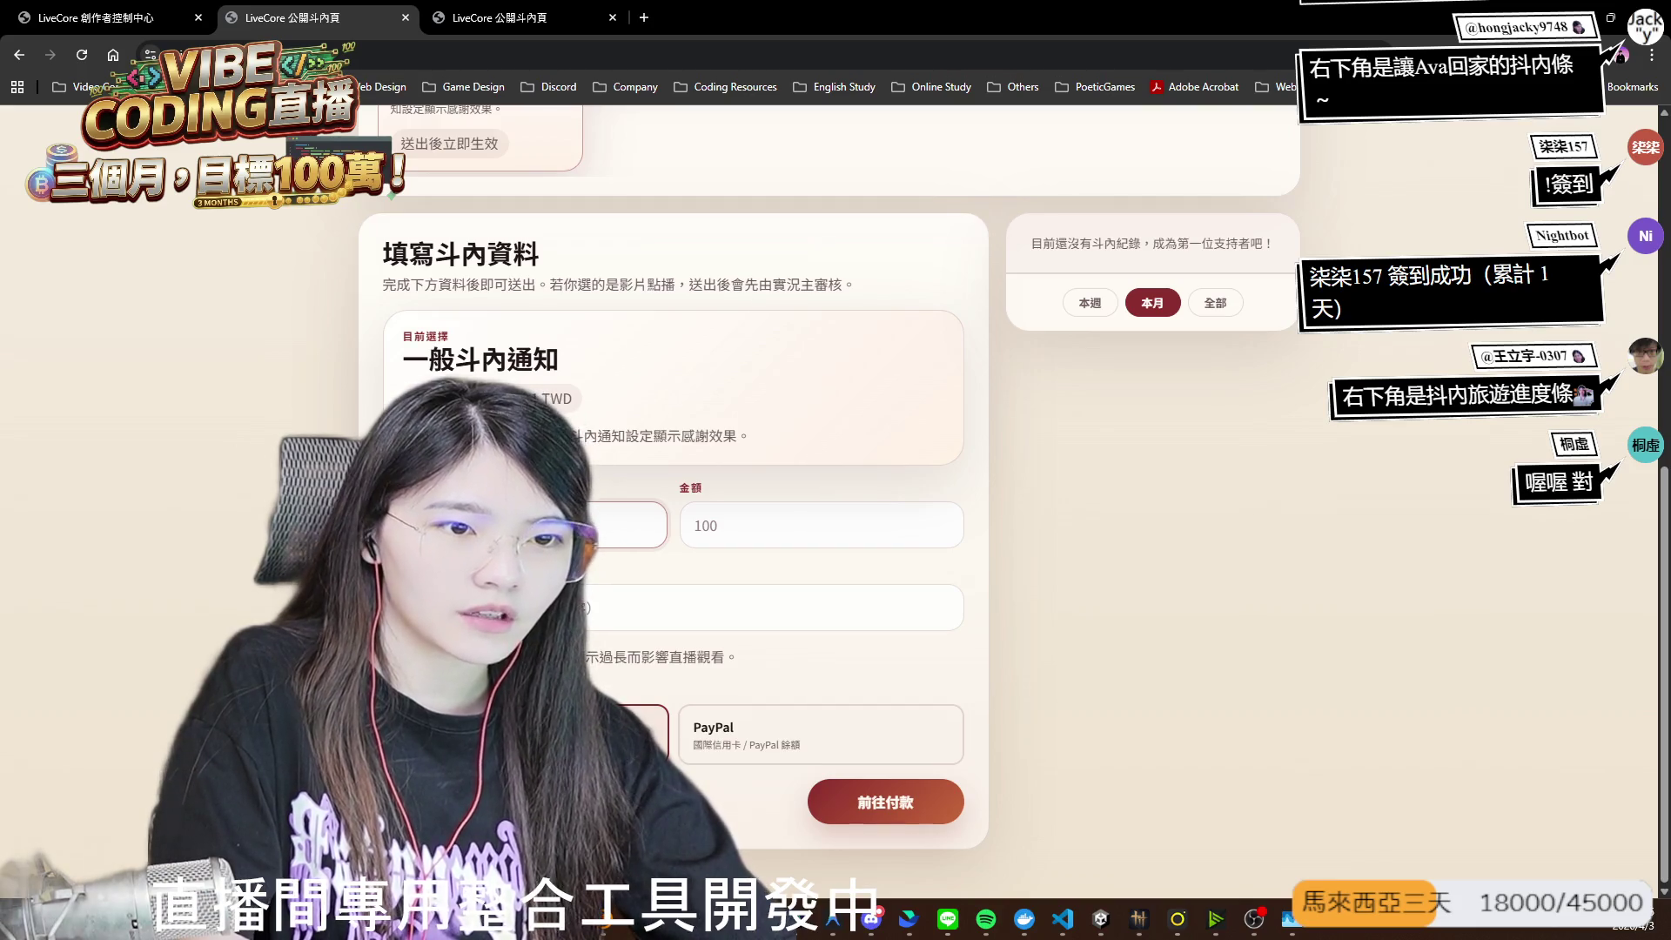
click(708, 526)
text(10)
click(737, 613)
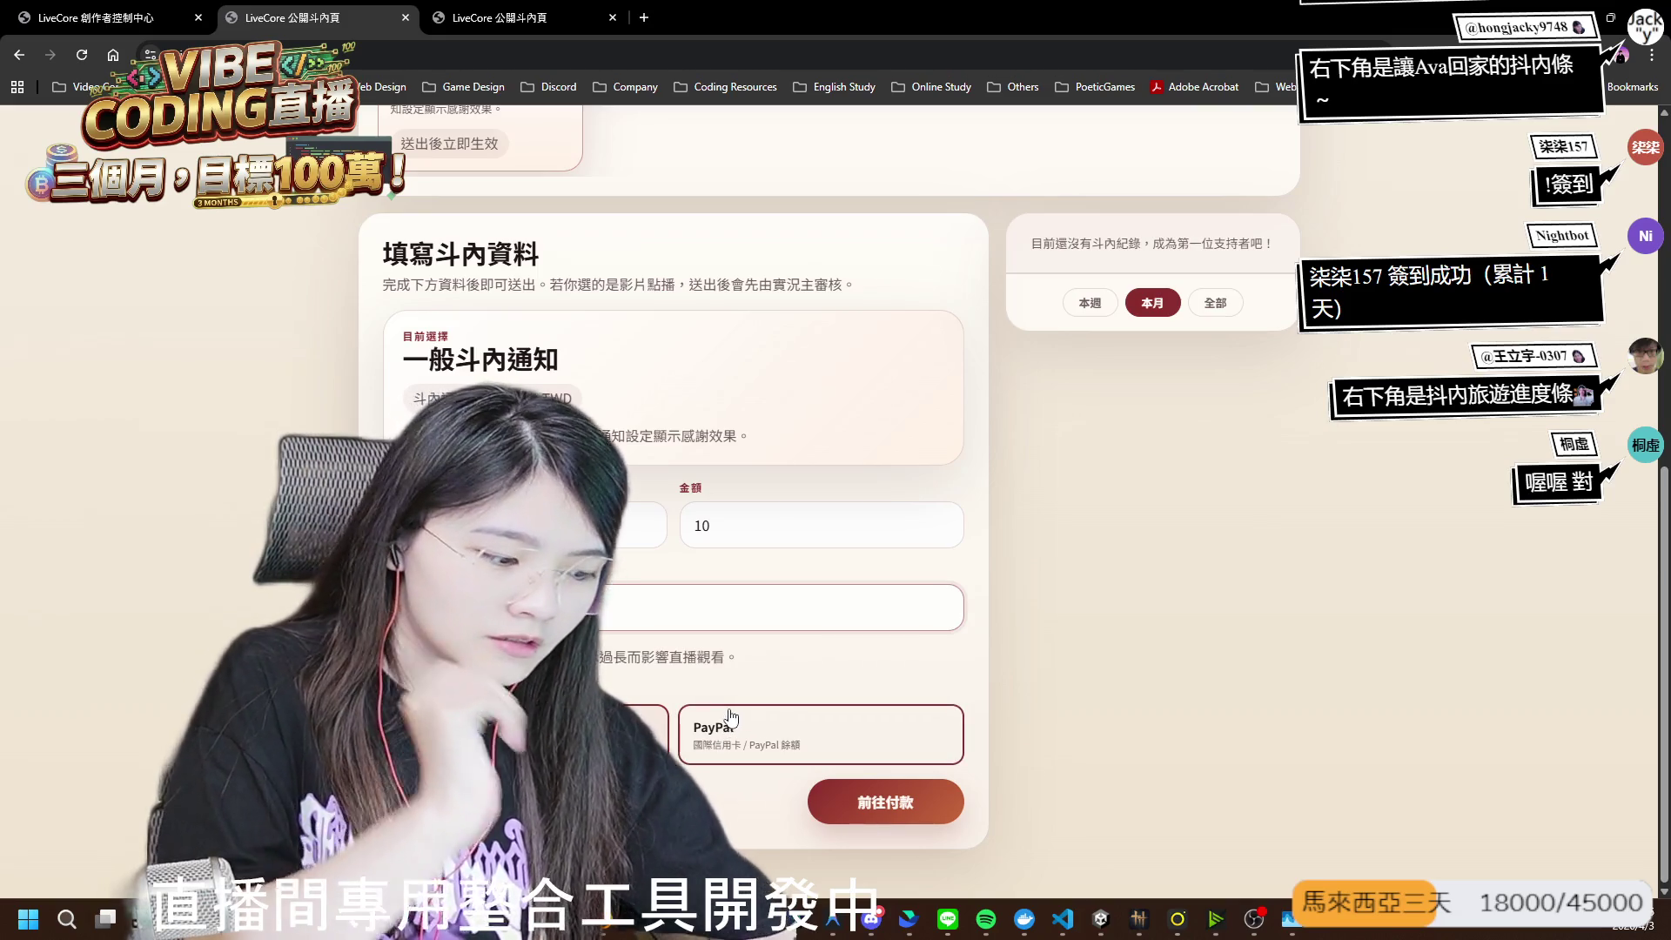
click(879, 814)
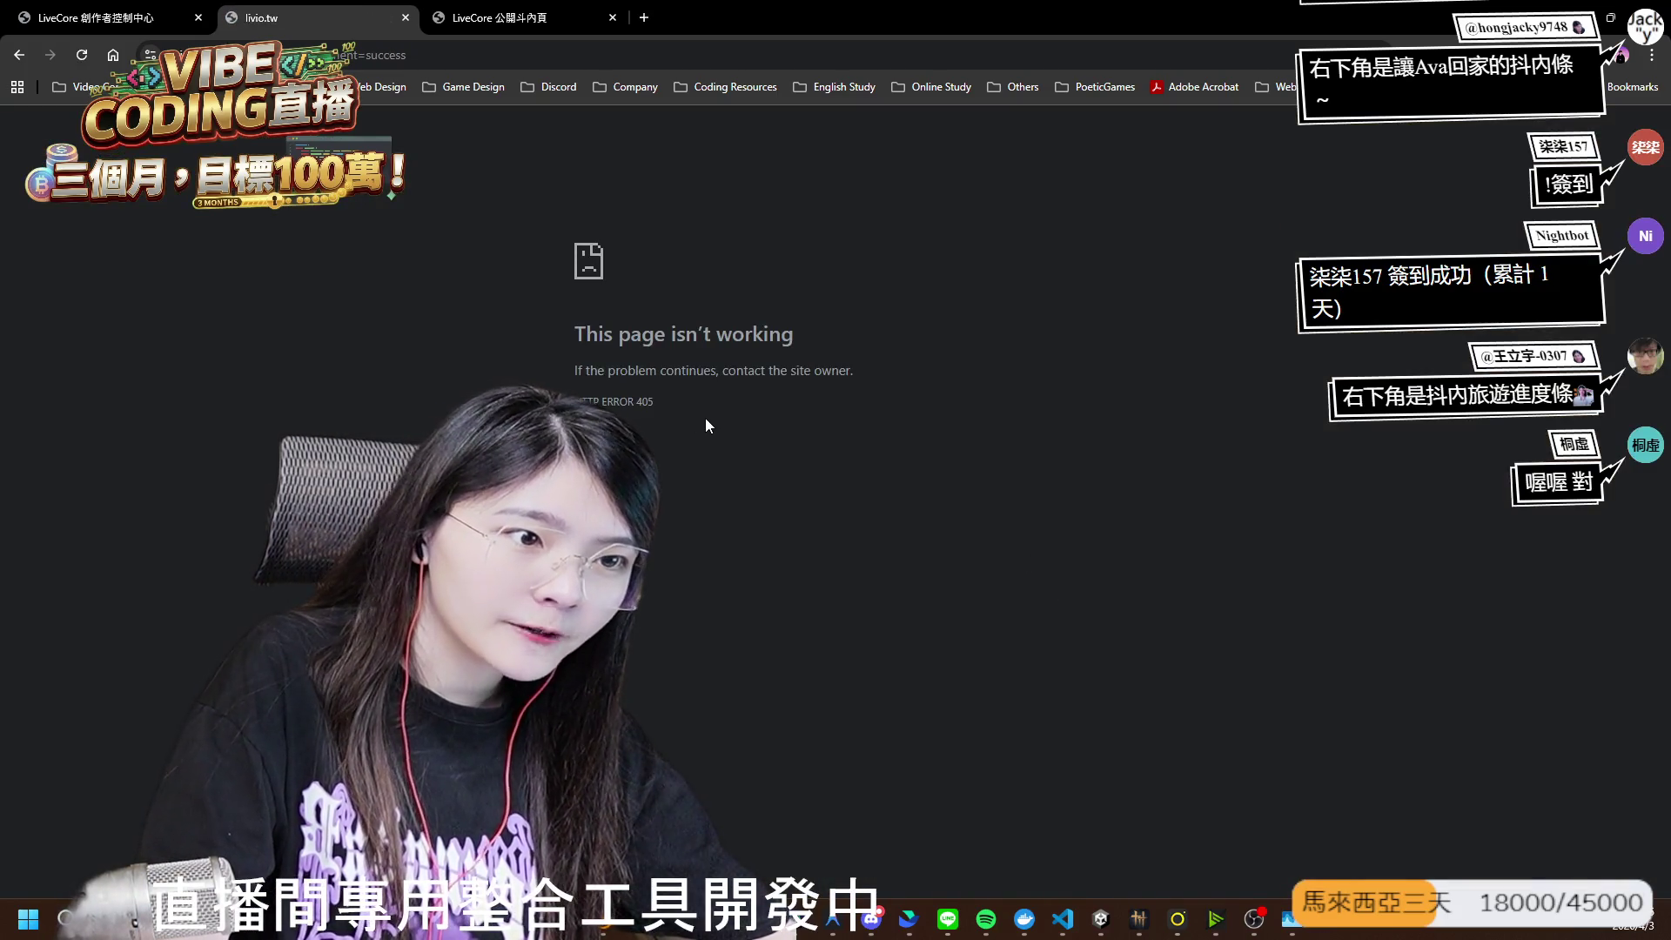
- Inspect the console error behind the HTTP ERROR 405 page in DevTools, then close DevTools
key(F12)
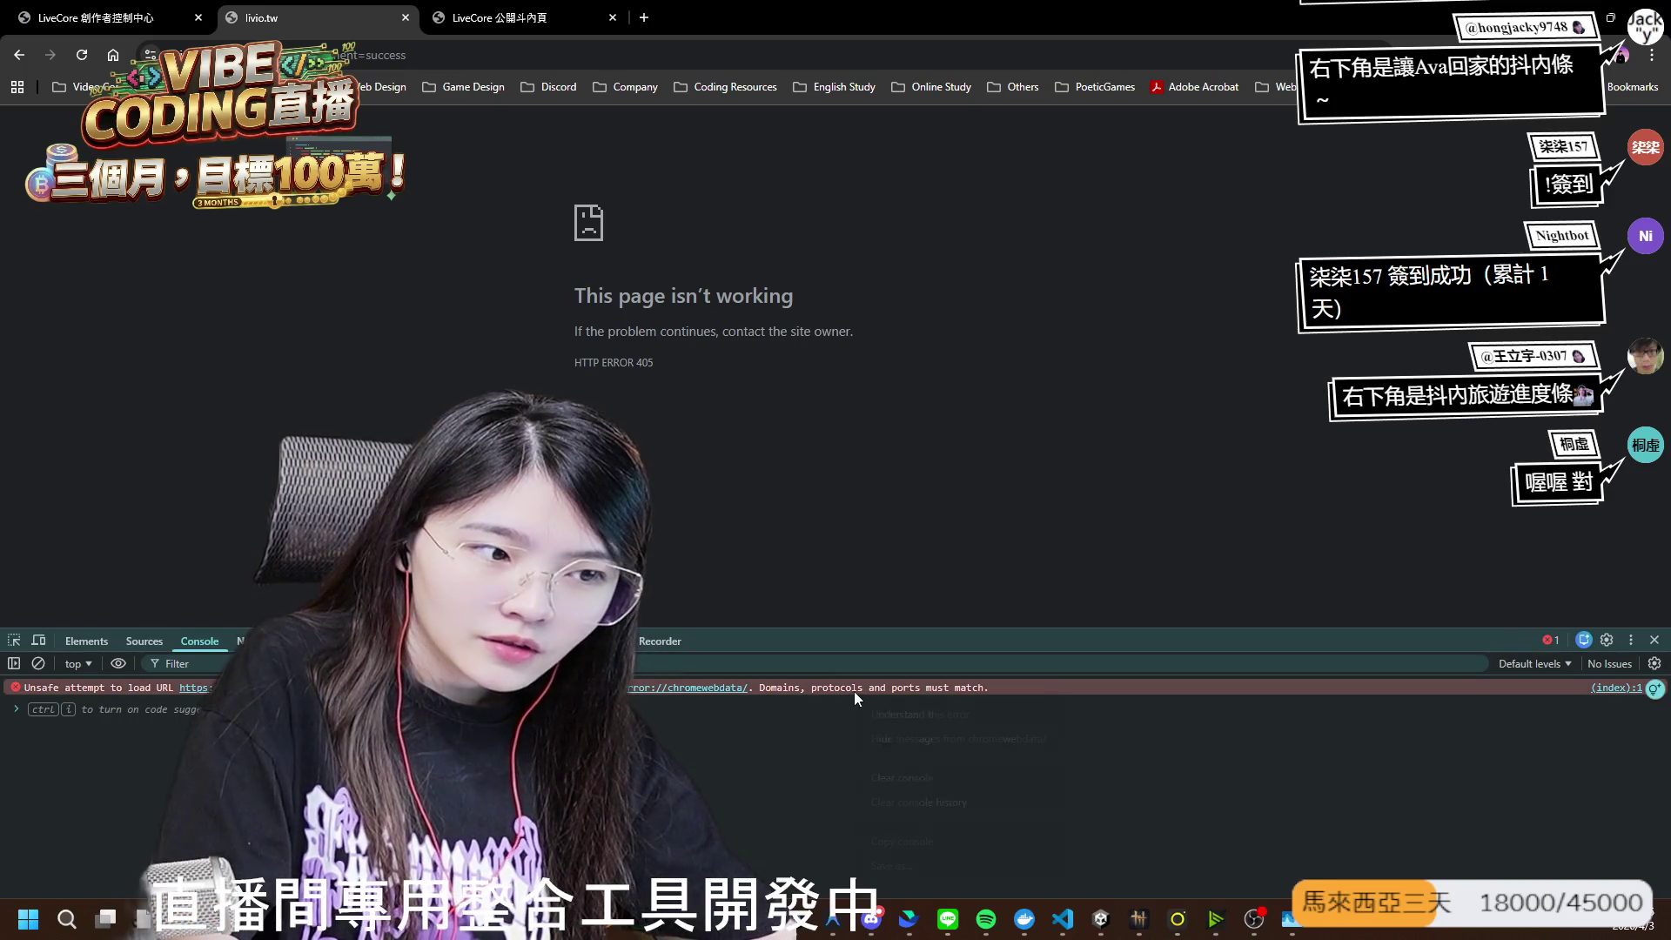
right_click(854, 691)
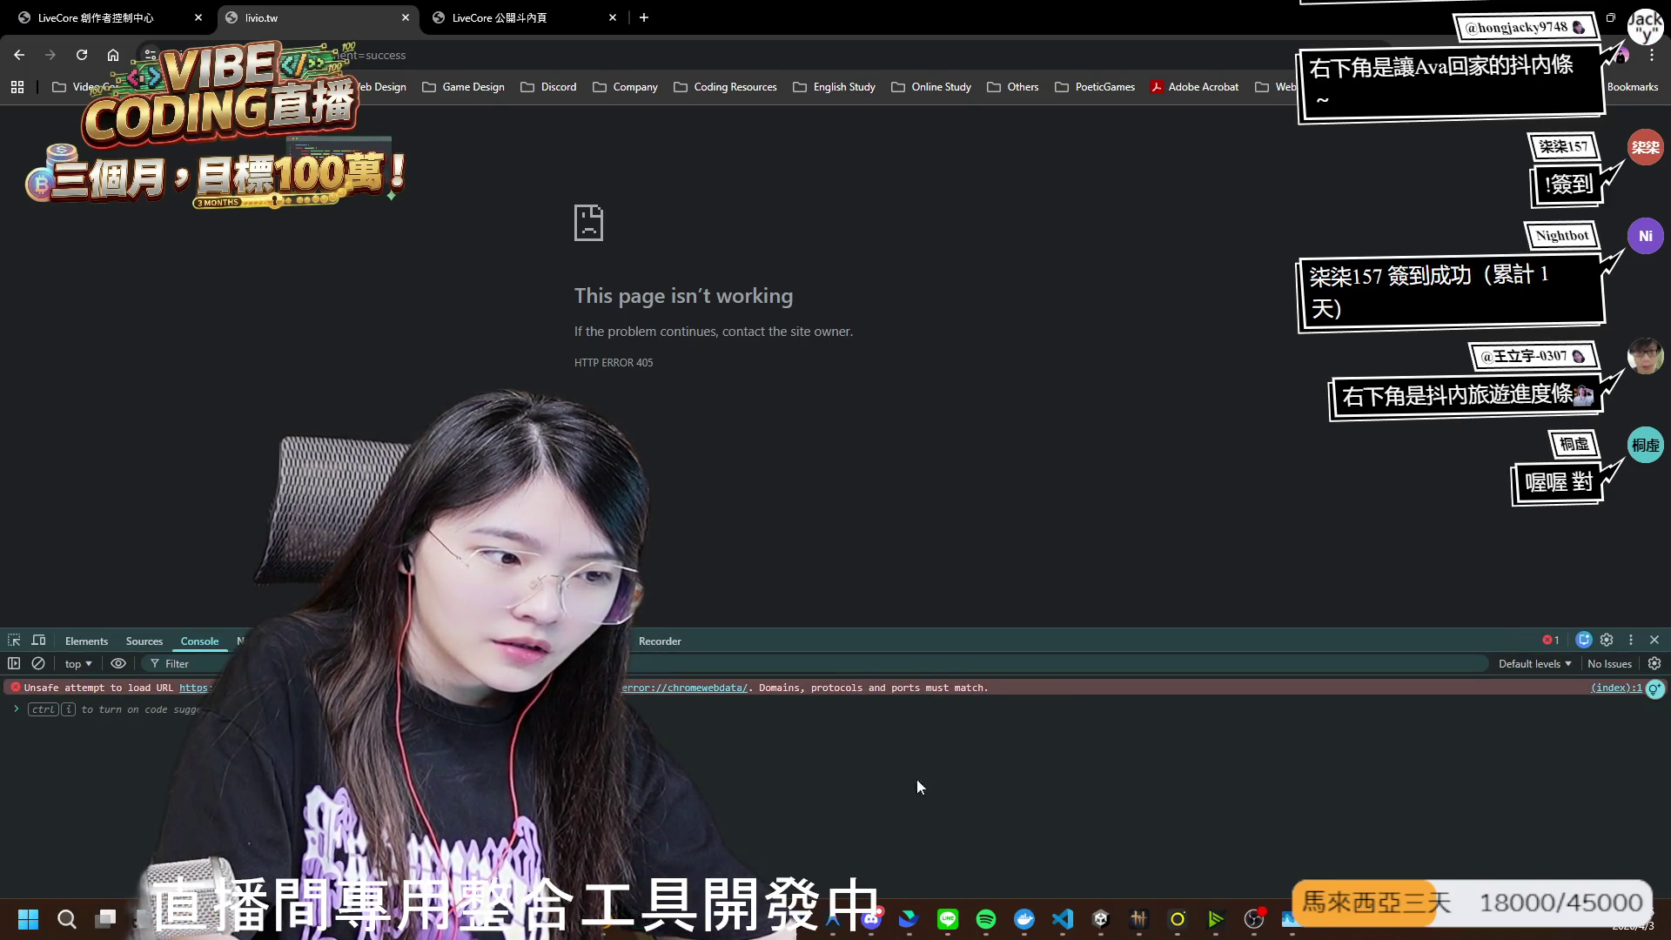
click(921, 802)
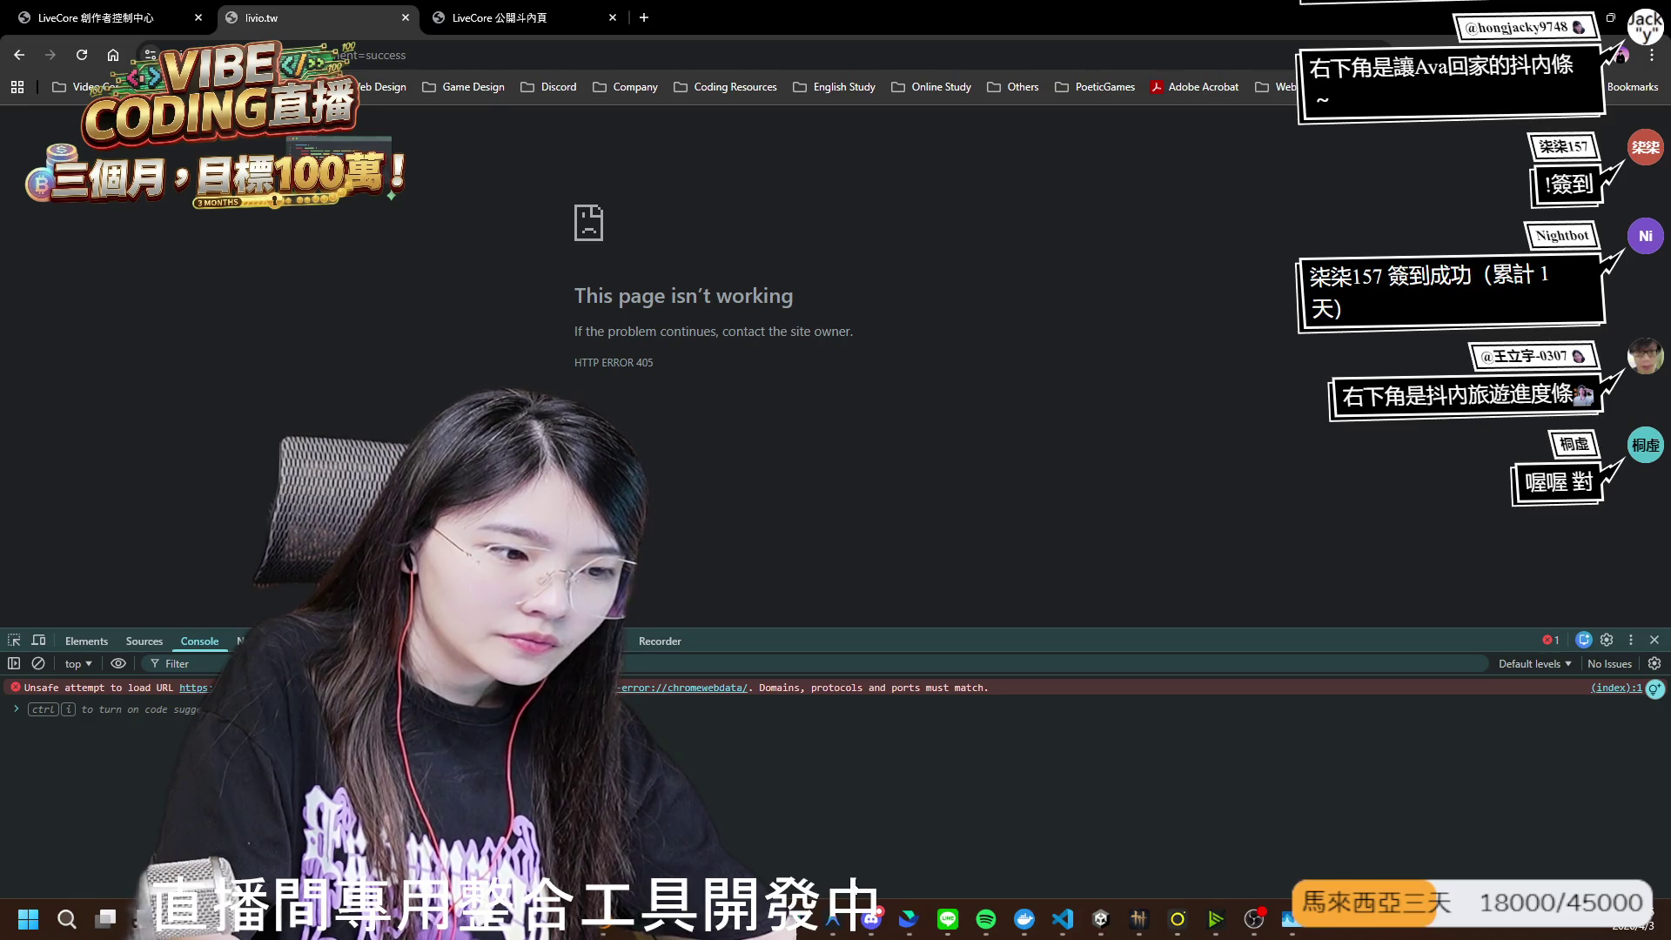
mouse_move(841, 916)
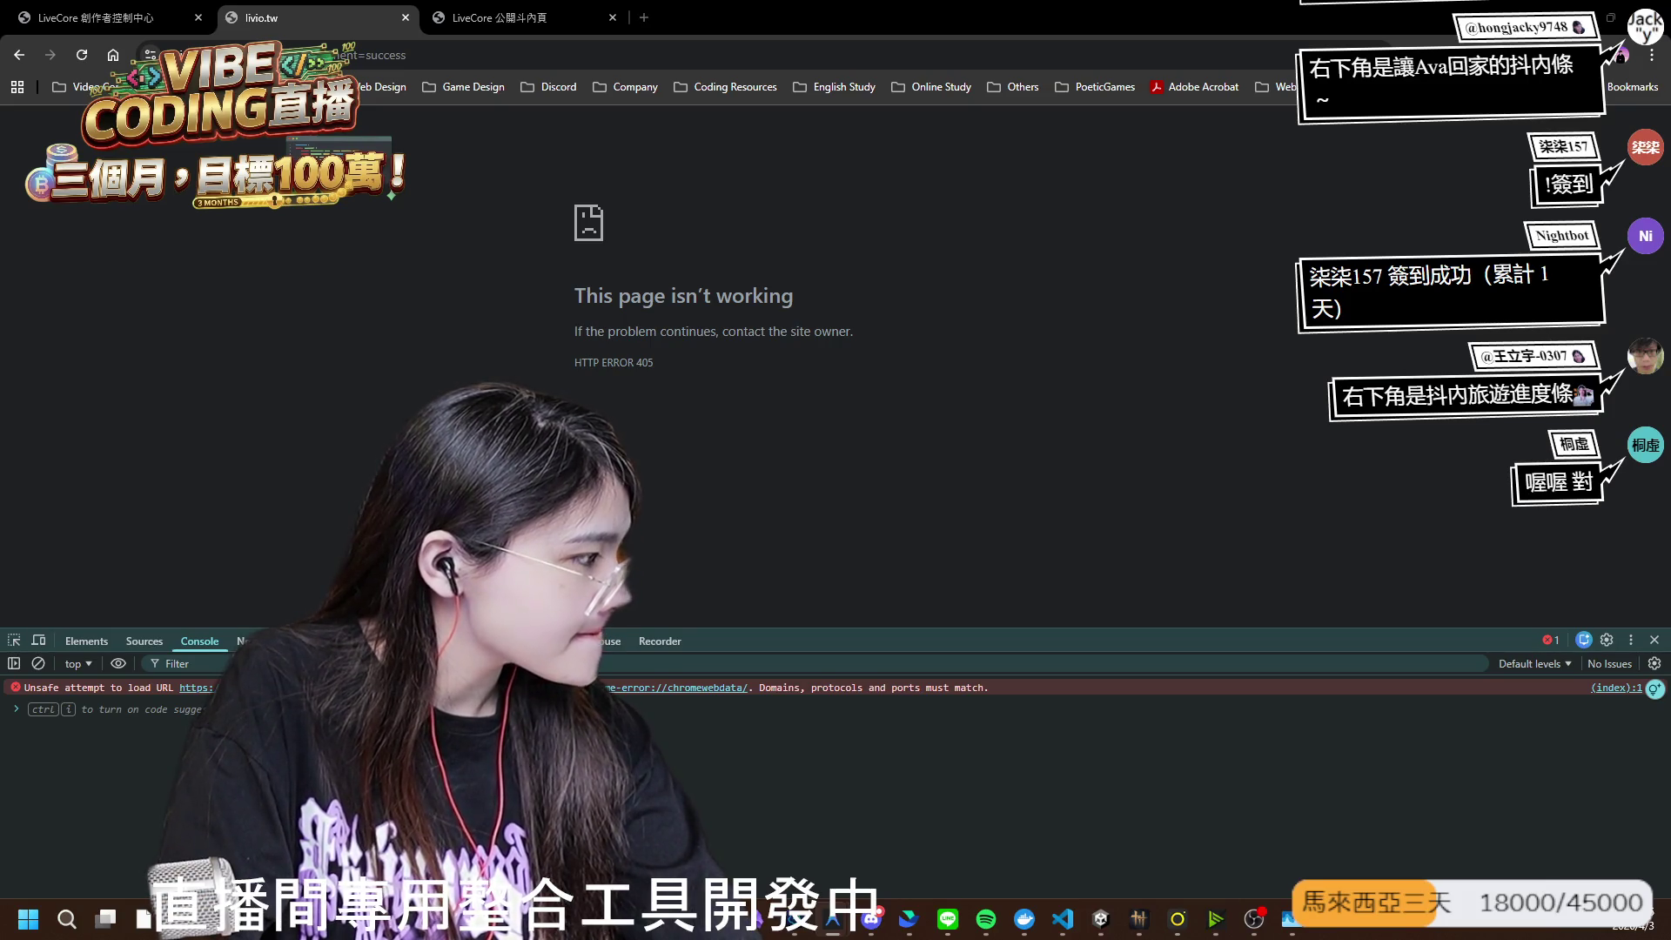
drag(792, 405, 535, 295)
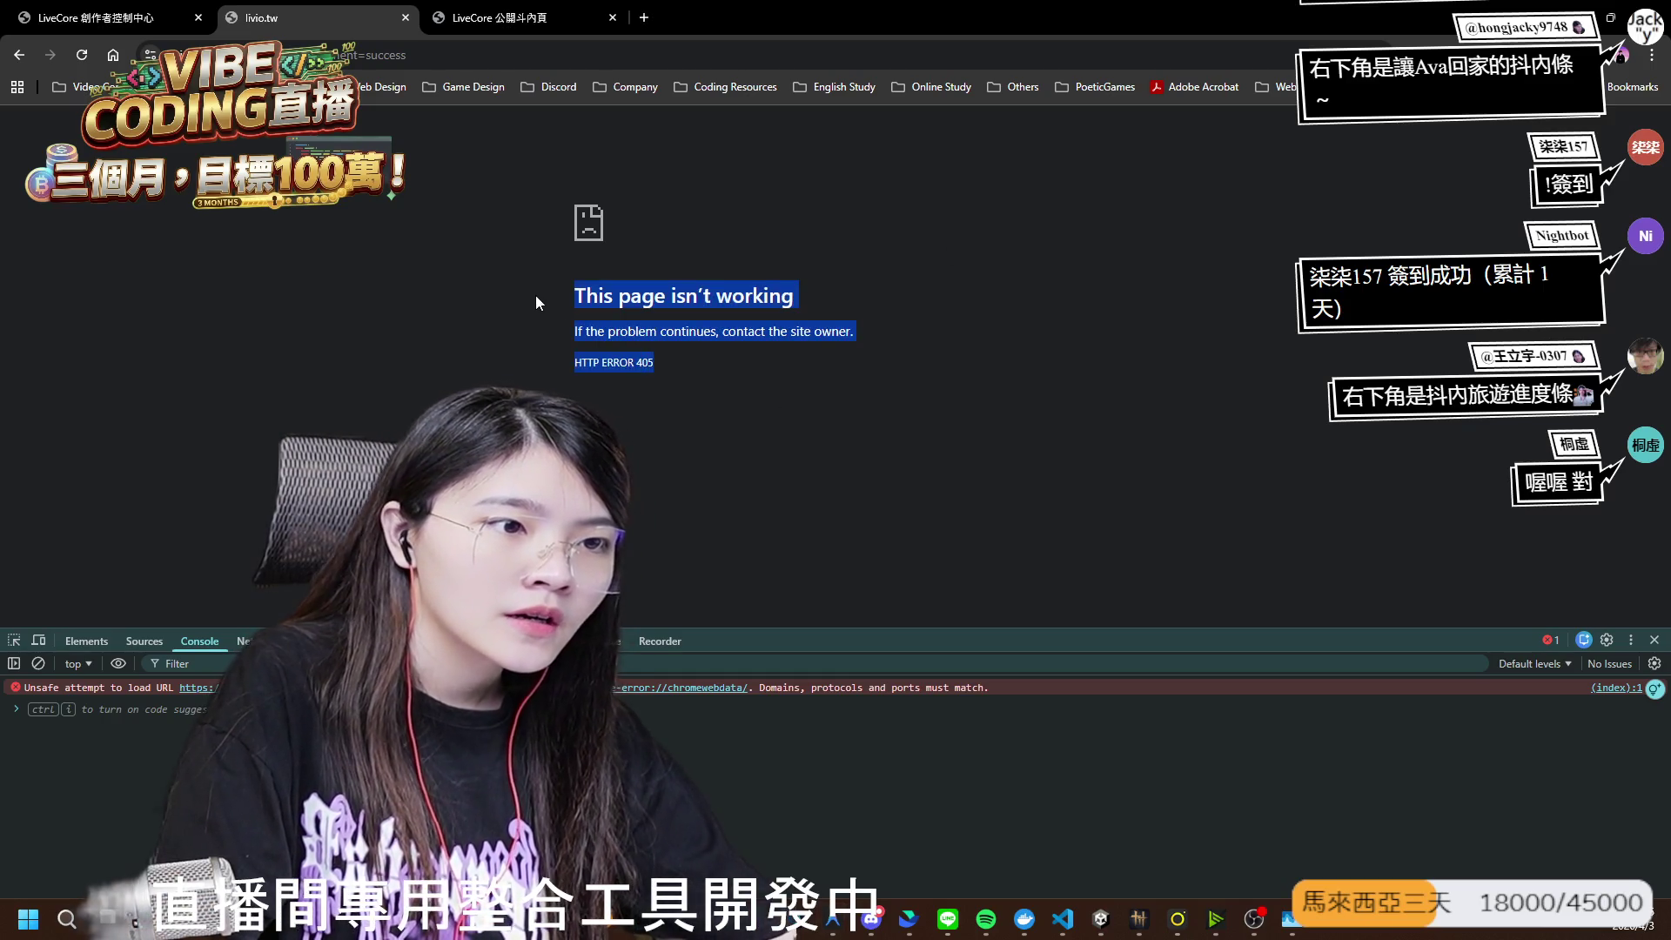
click(1654, 639)
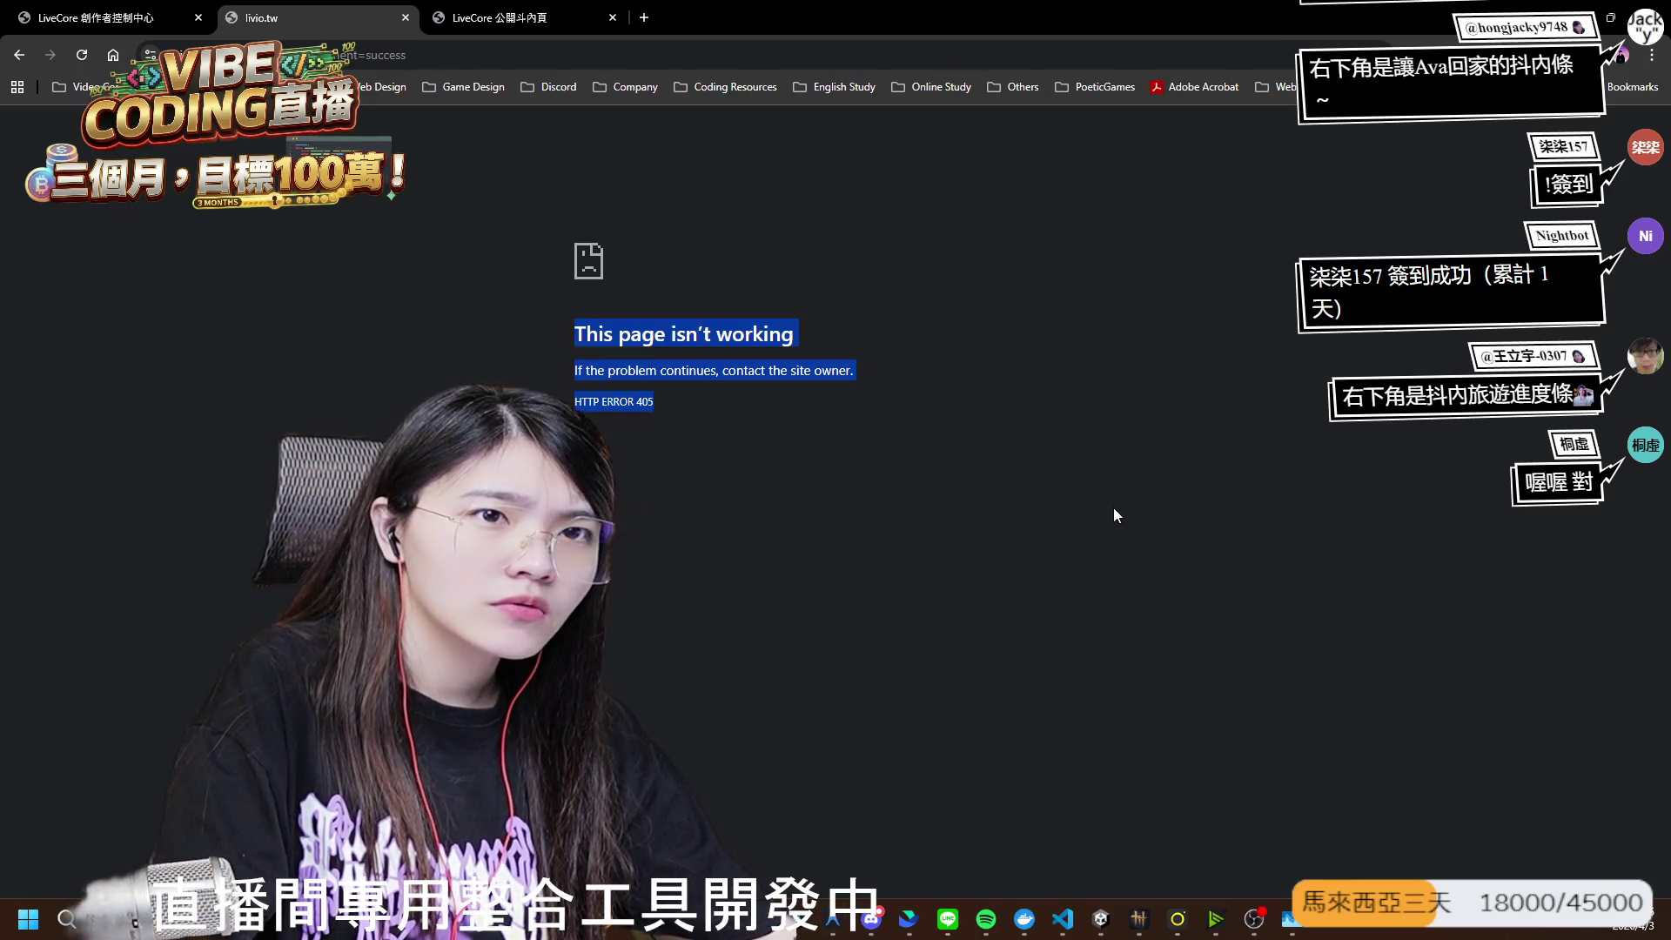
key(alt+Tab)
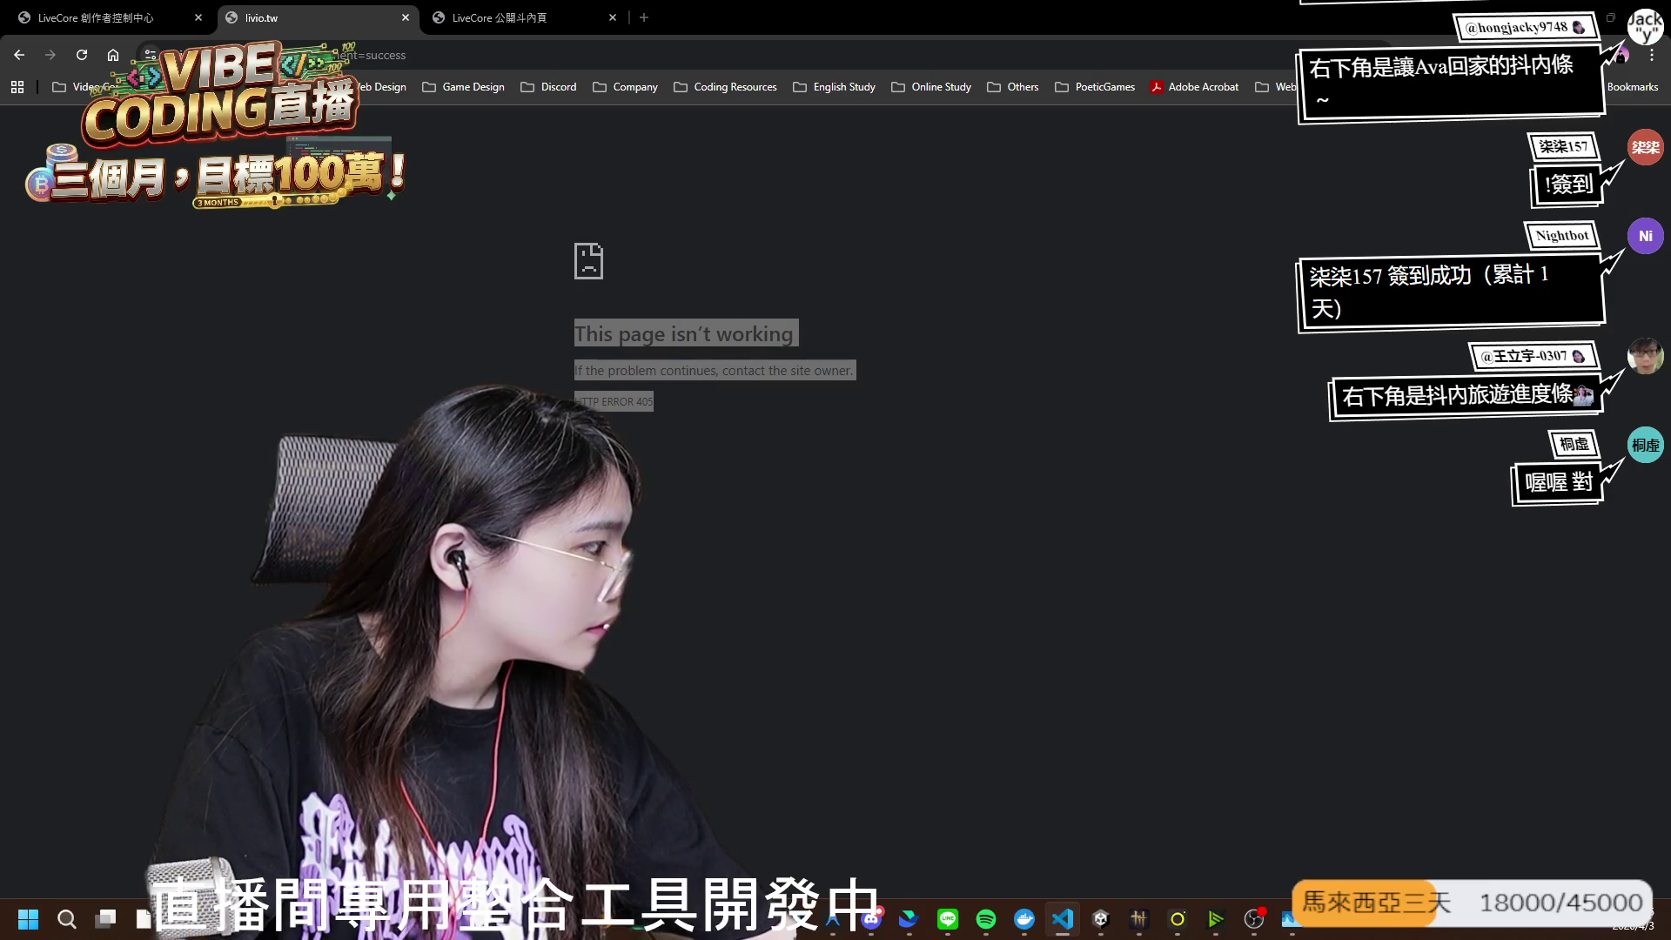
- Dismiss the Cartoon FX Remaster dialog, play Level_Main, and restore the full editor layout
click(1100, 918)
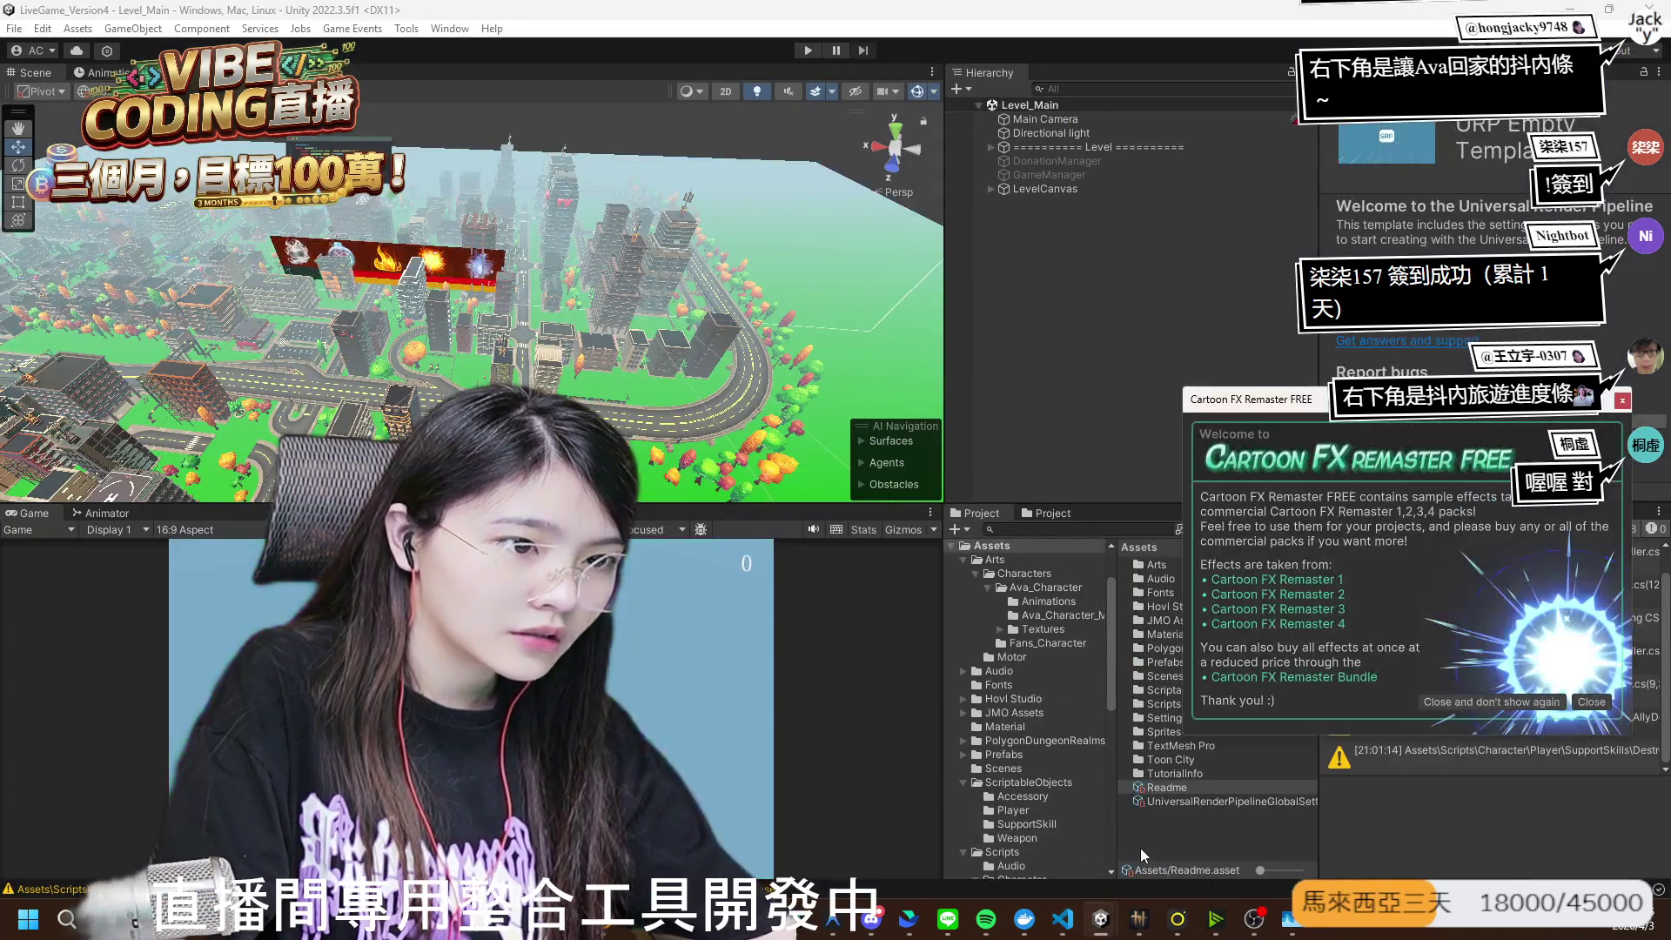
click(1591, 702)
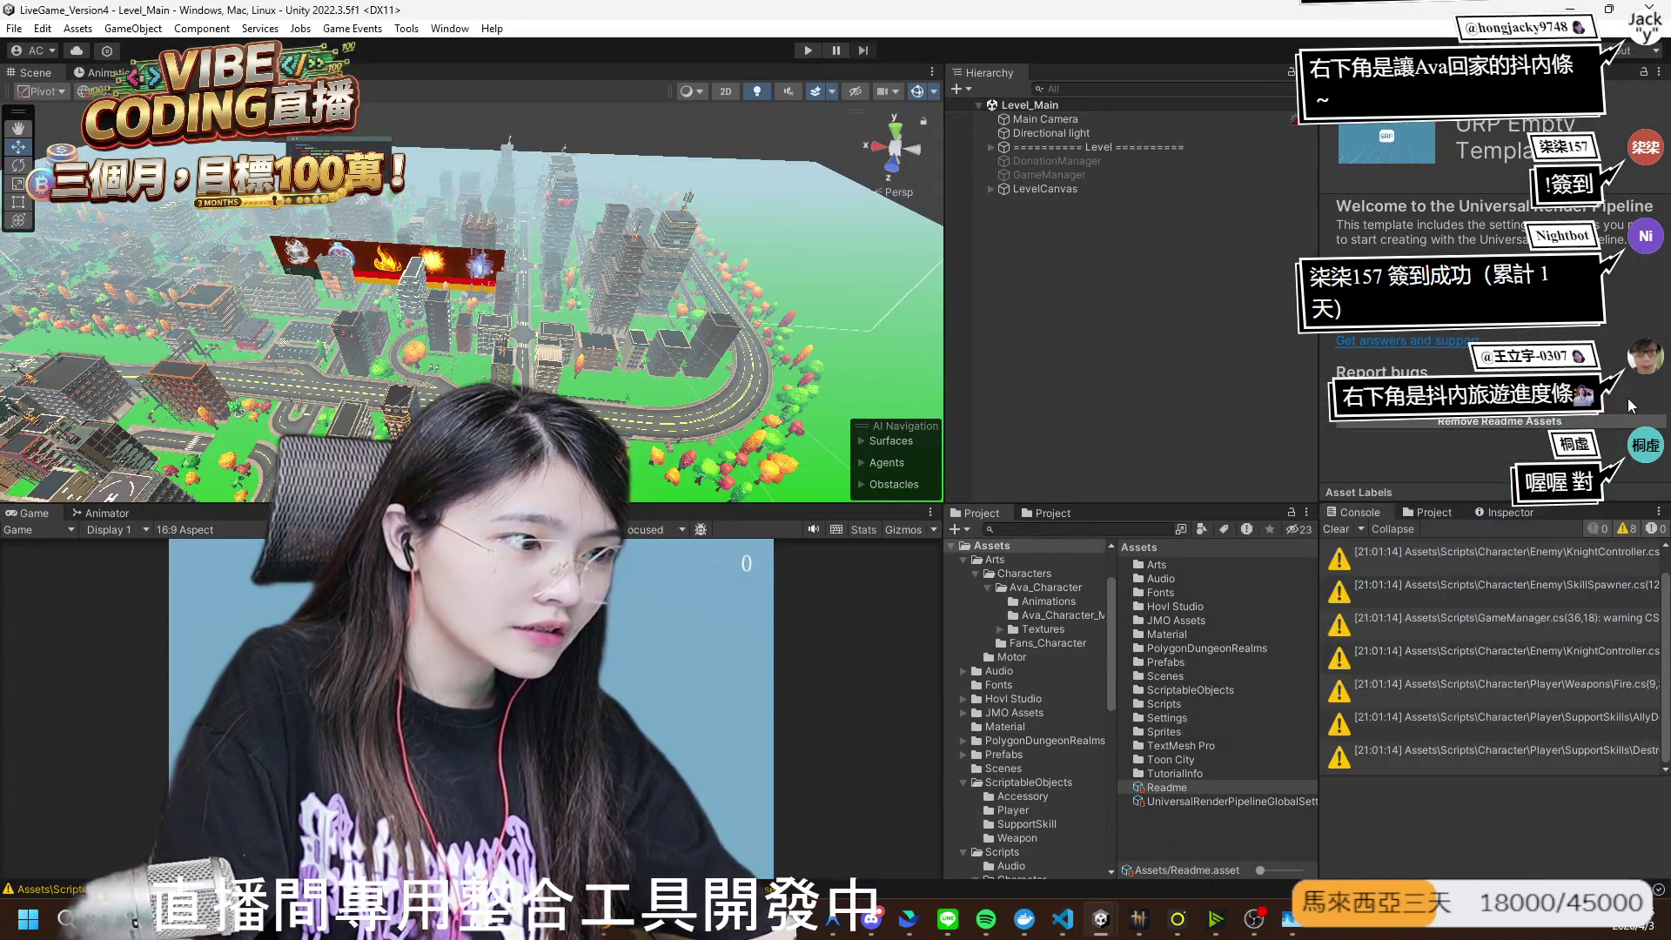
click(807, 50)
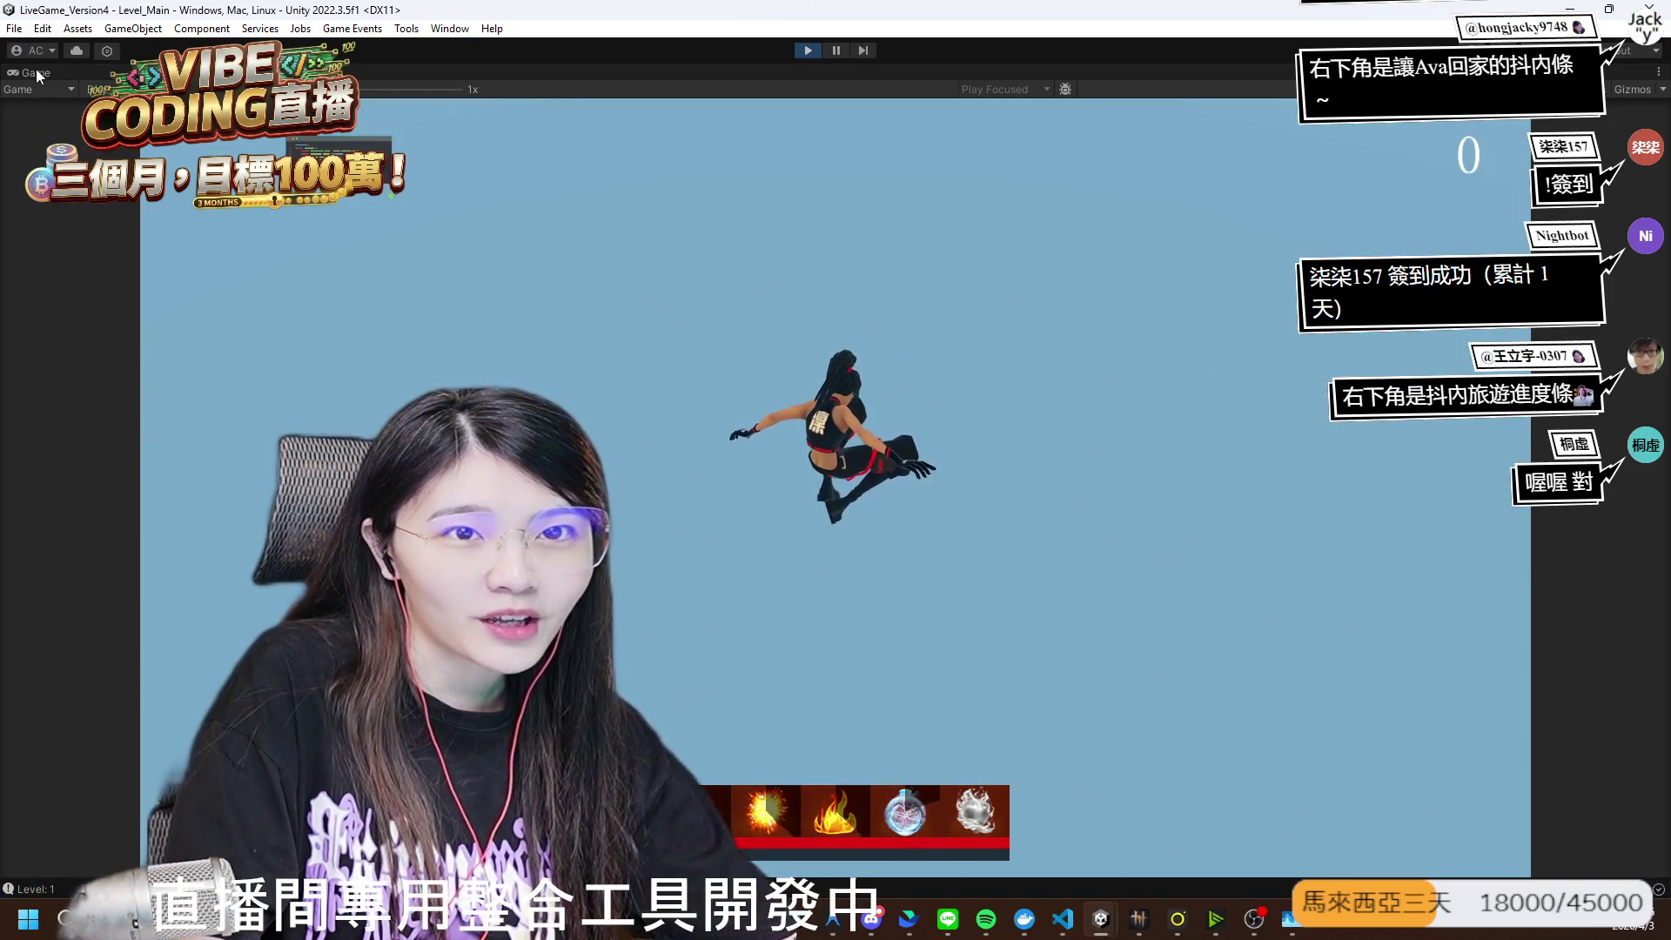
double_click(34, 72)
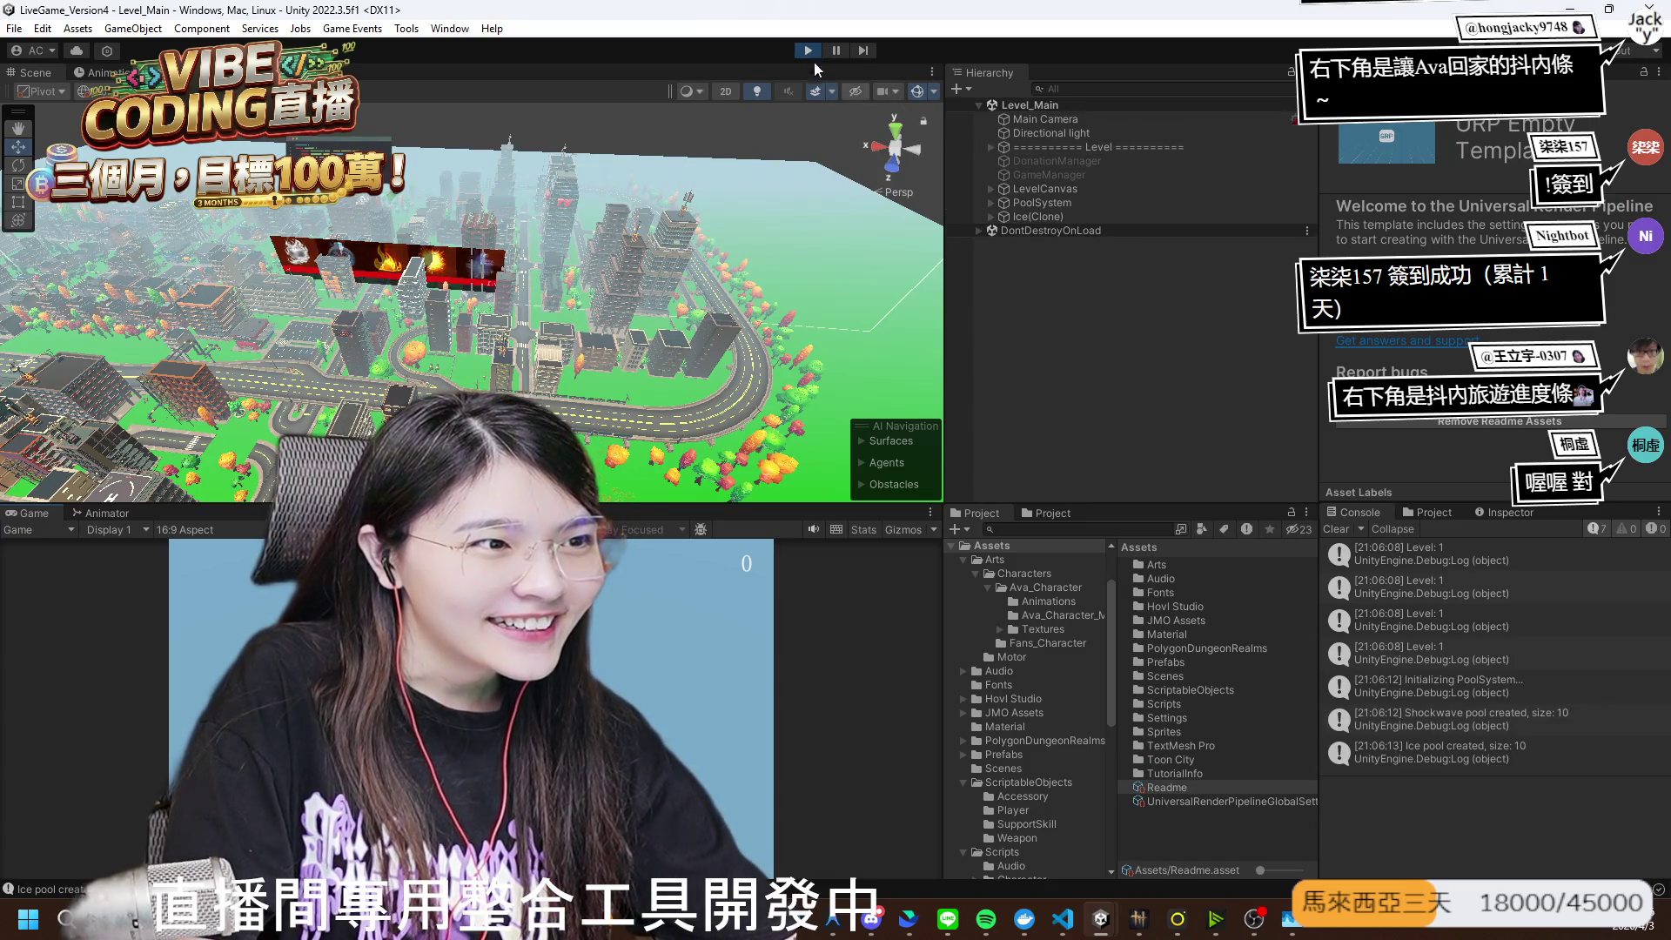
- Stop Play and inspect the Level group's Roads and Props children
key(ctrl+p)
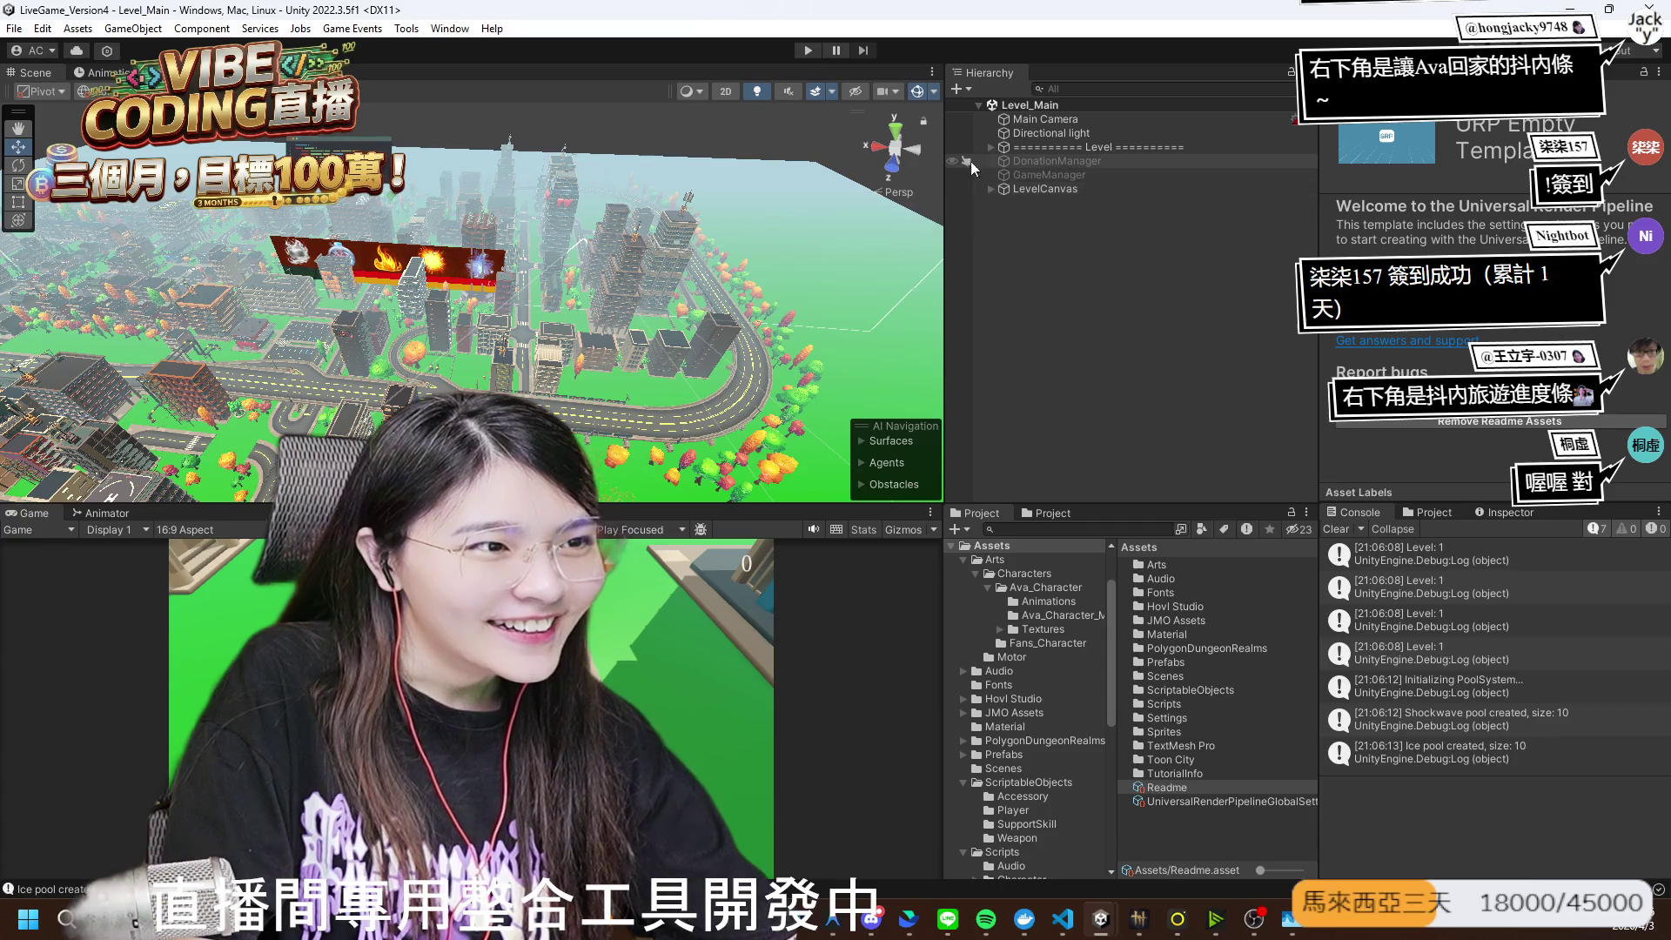
click(990, 147)
click(1048, 175)
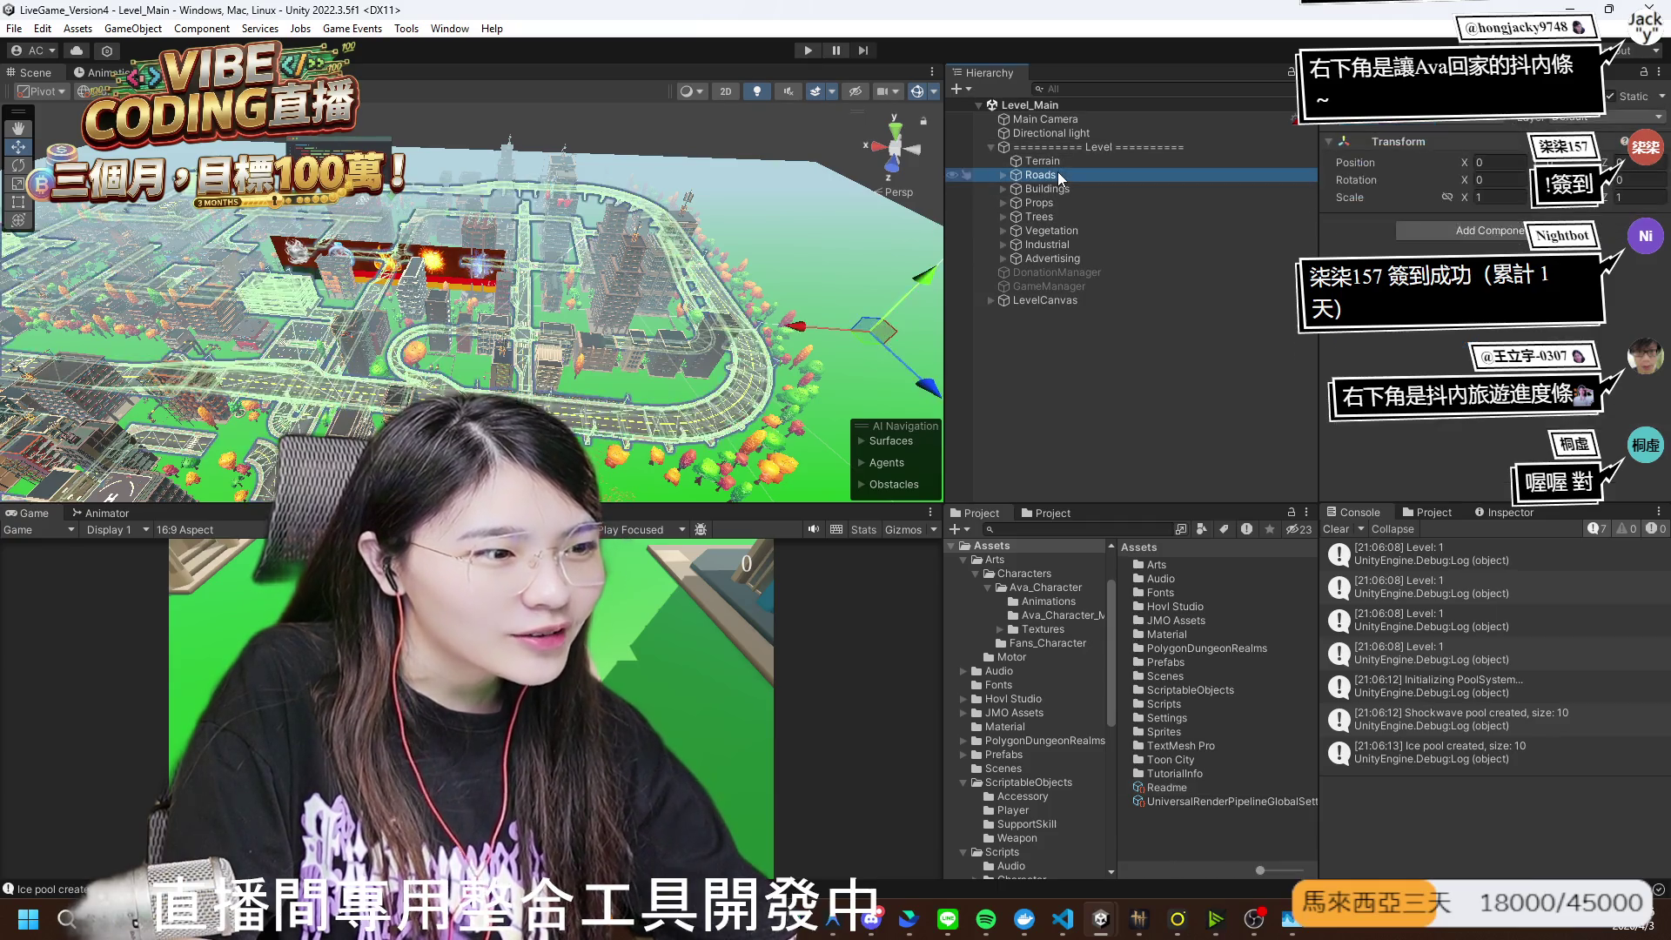
click(1060, 204)
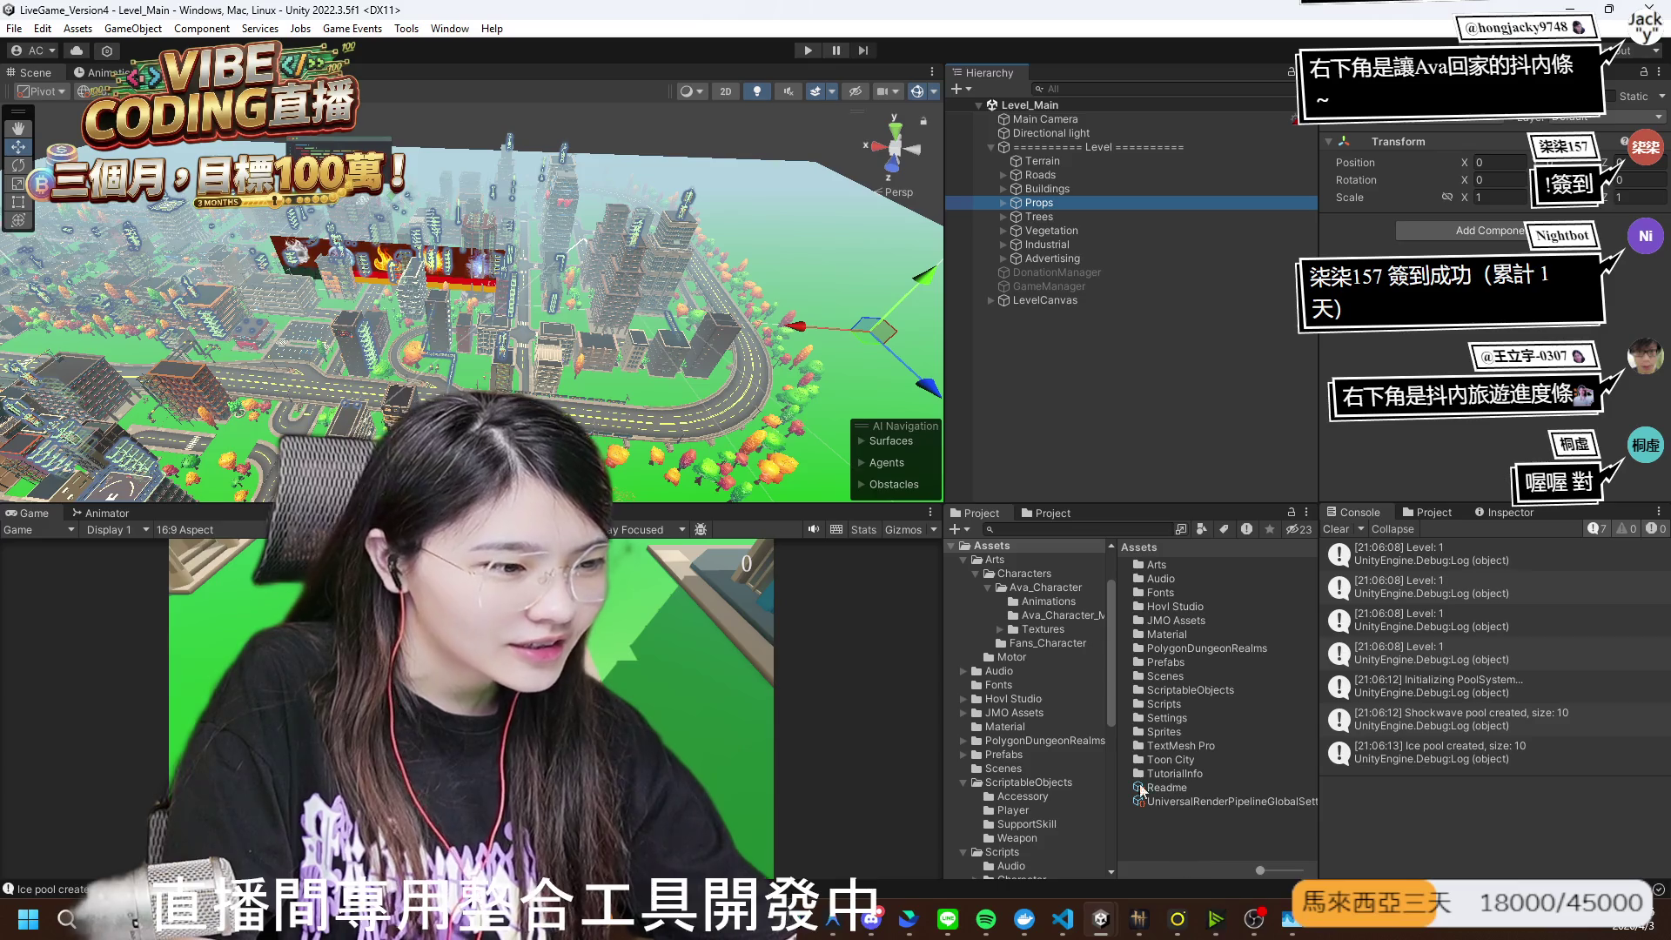
scroll(1046, 675, up, 2)
scroll(1016, 769, down, 1)
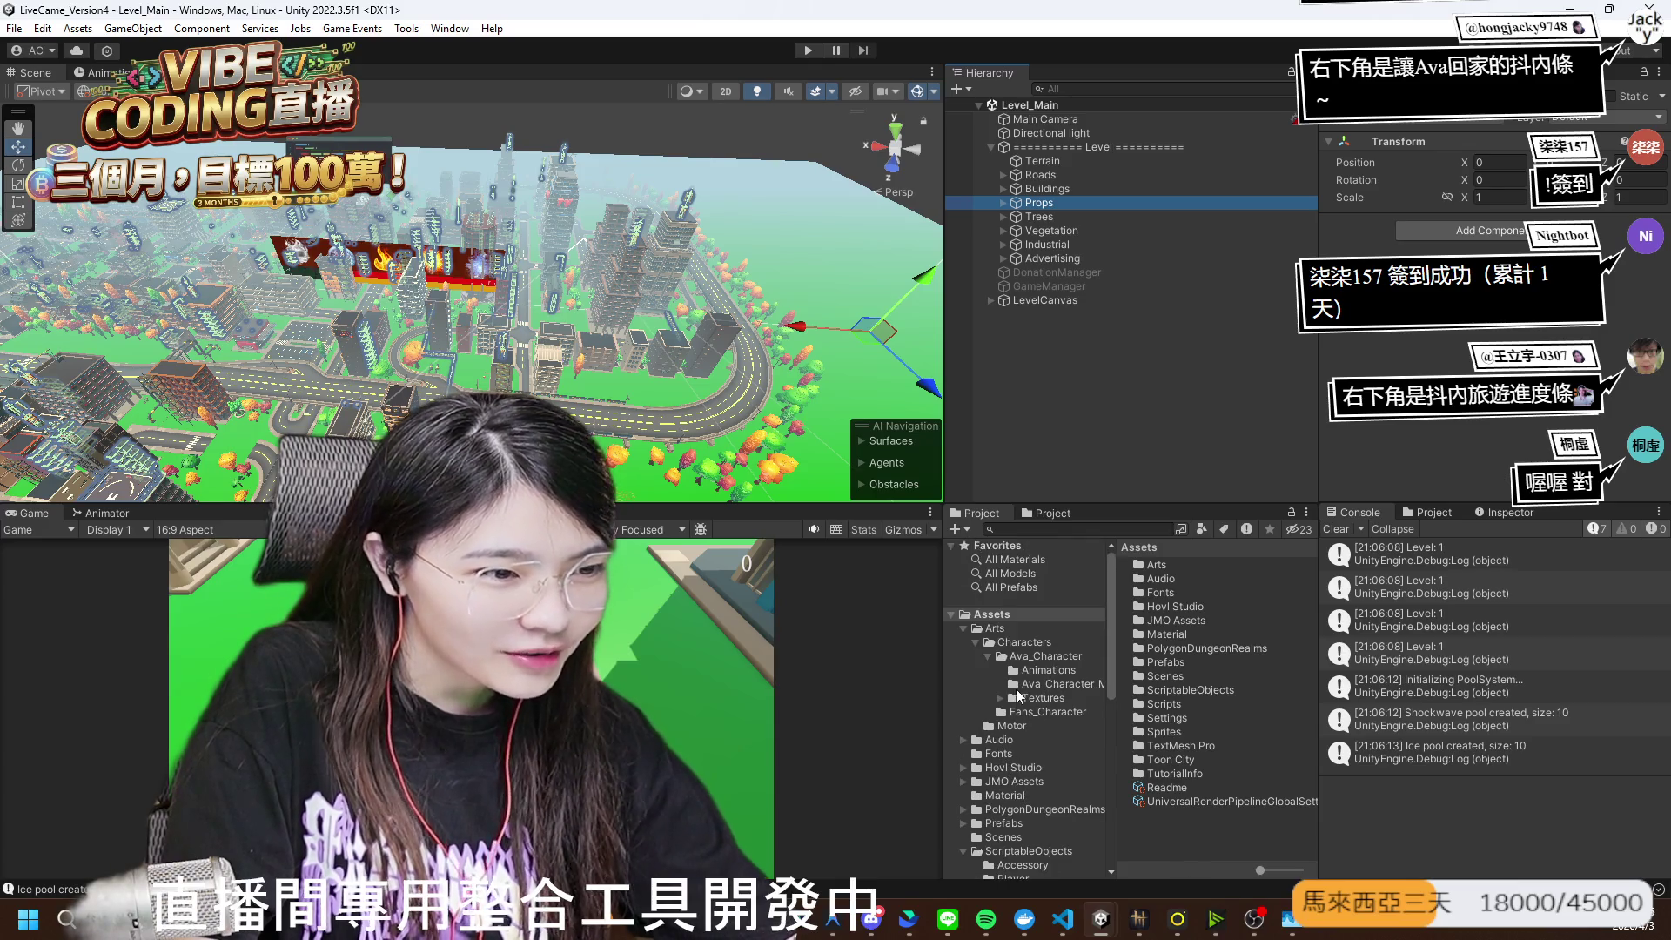
scroll(1009, 731, down, 1)
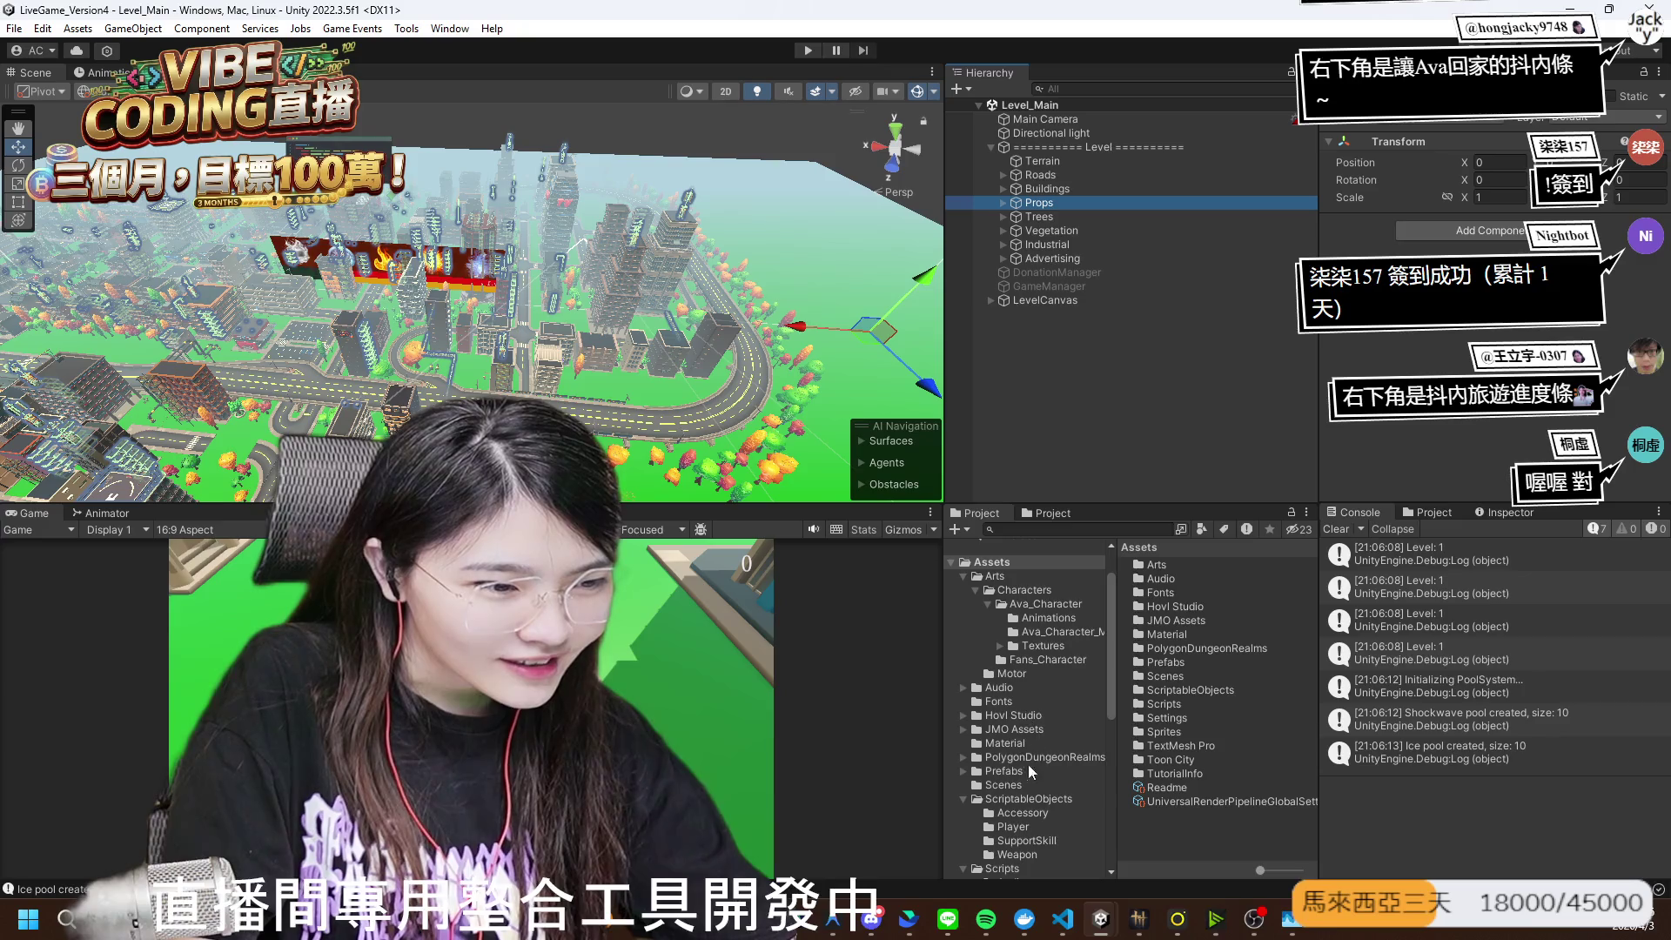
- Select the Level_Main scene asset and step through Level's Terrain, Roads and Trees children
click(1005, 785)
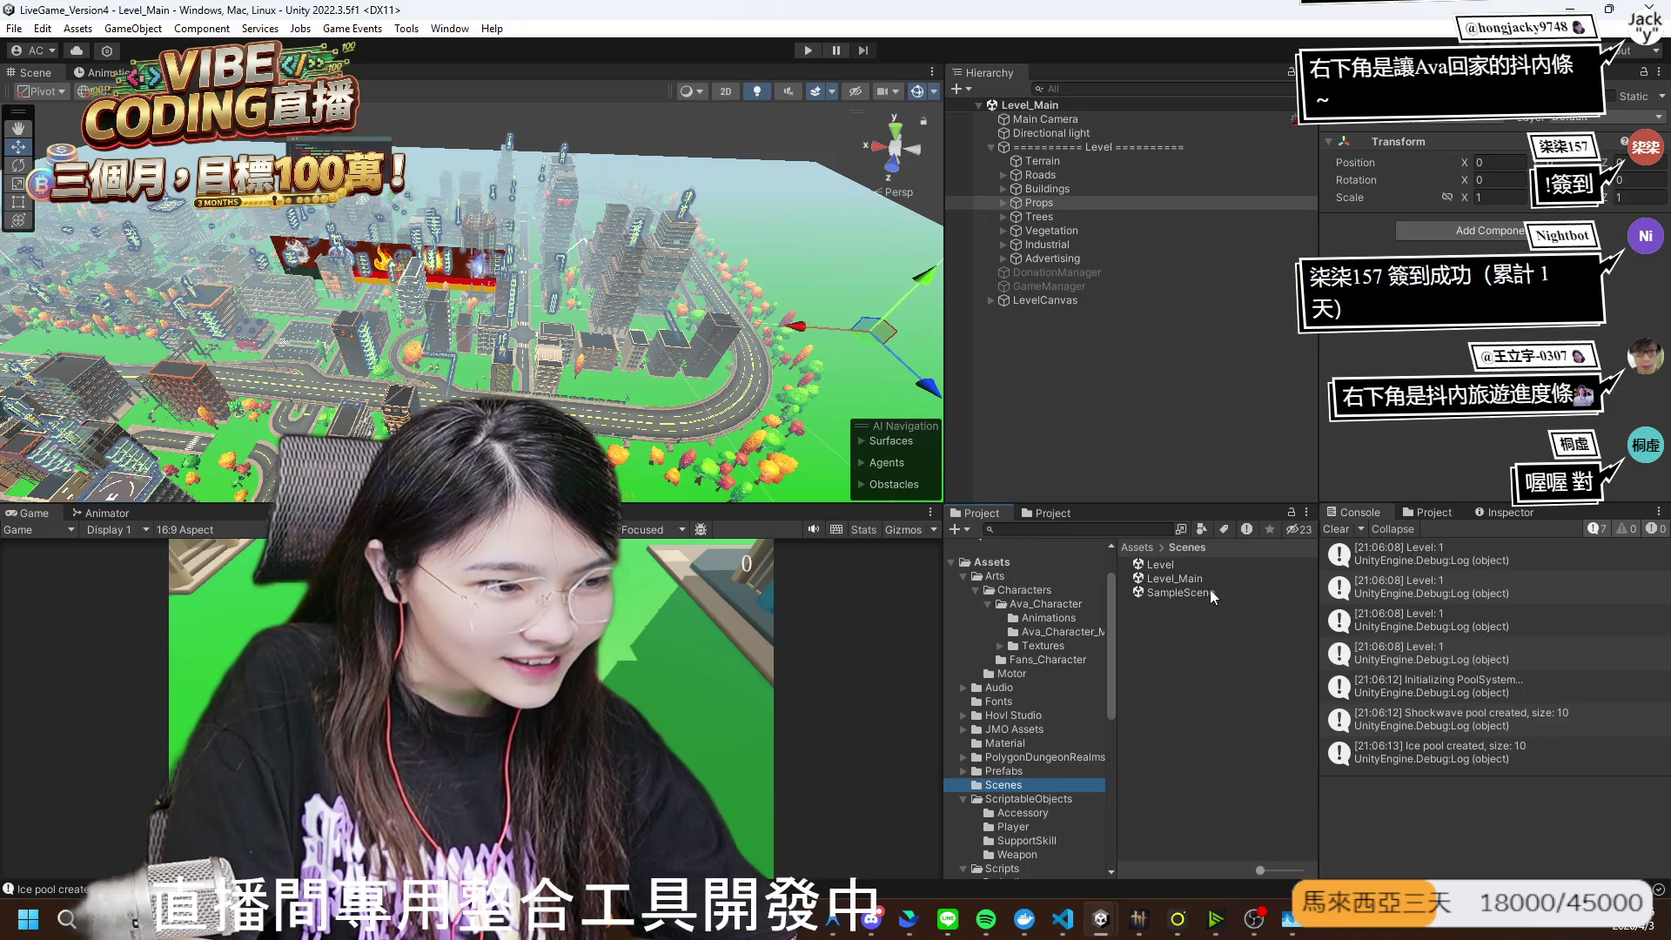
click(1189, 578)
click(992, 147)
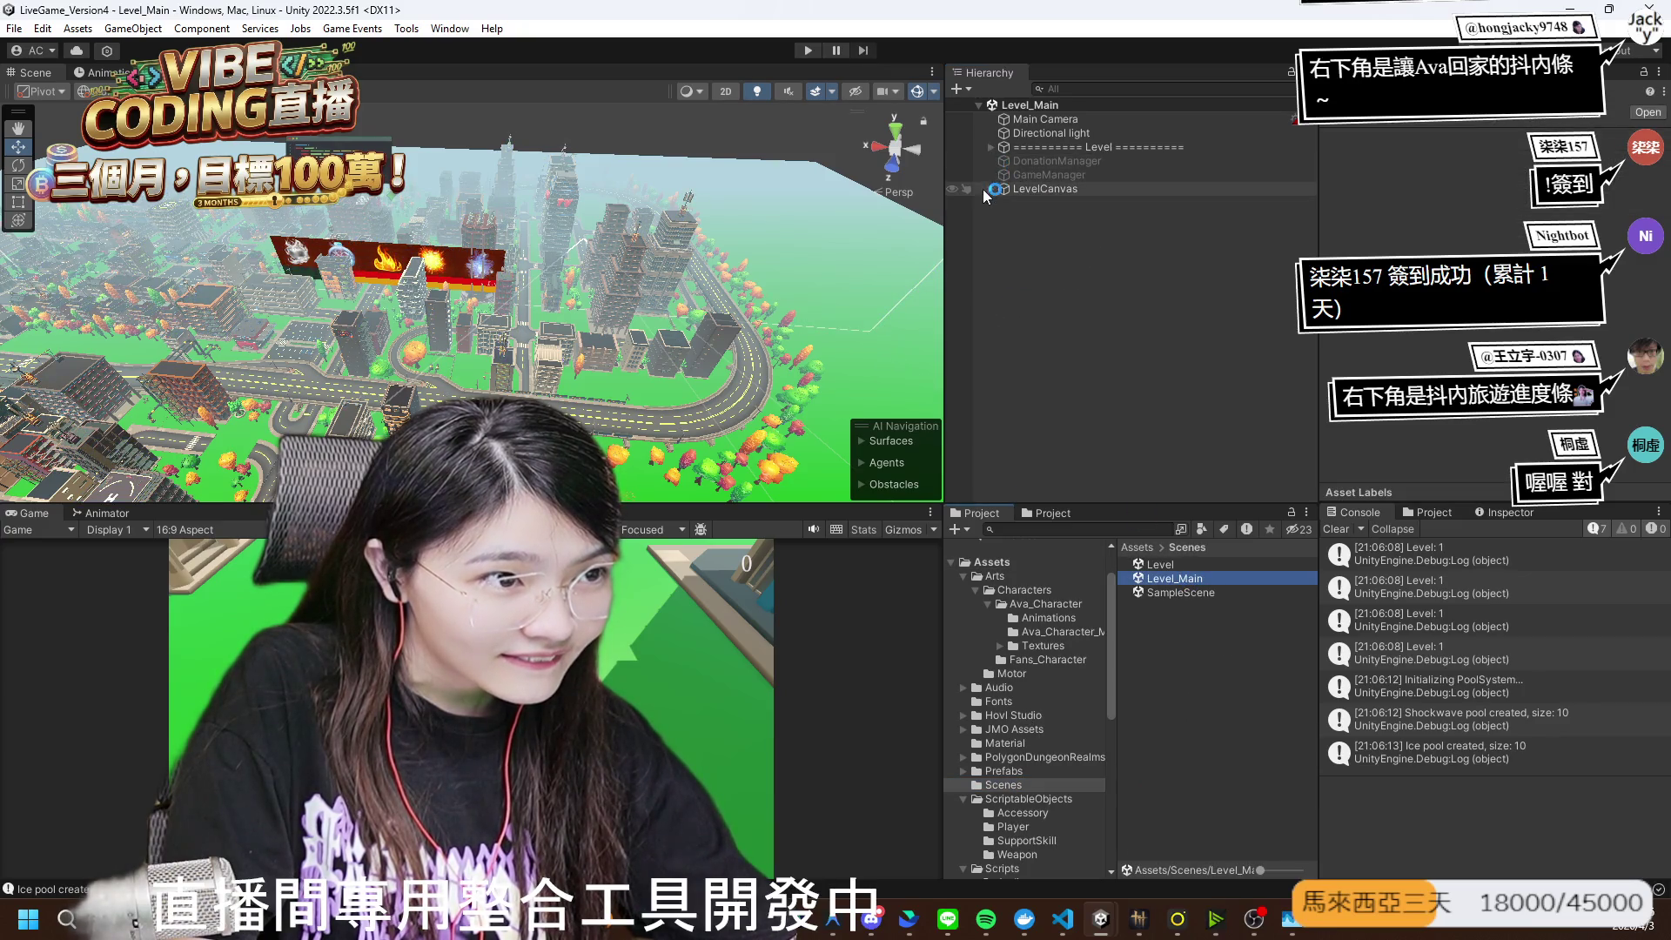
click(983, 149)
click(991, 147)
click(1040, 161)
click(1070, 176)
key(Down)
key(Down)
key(Down)
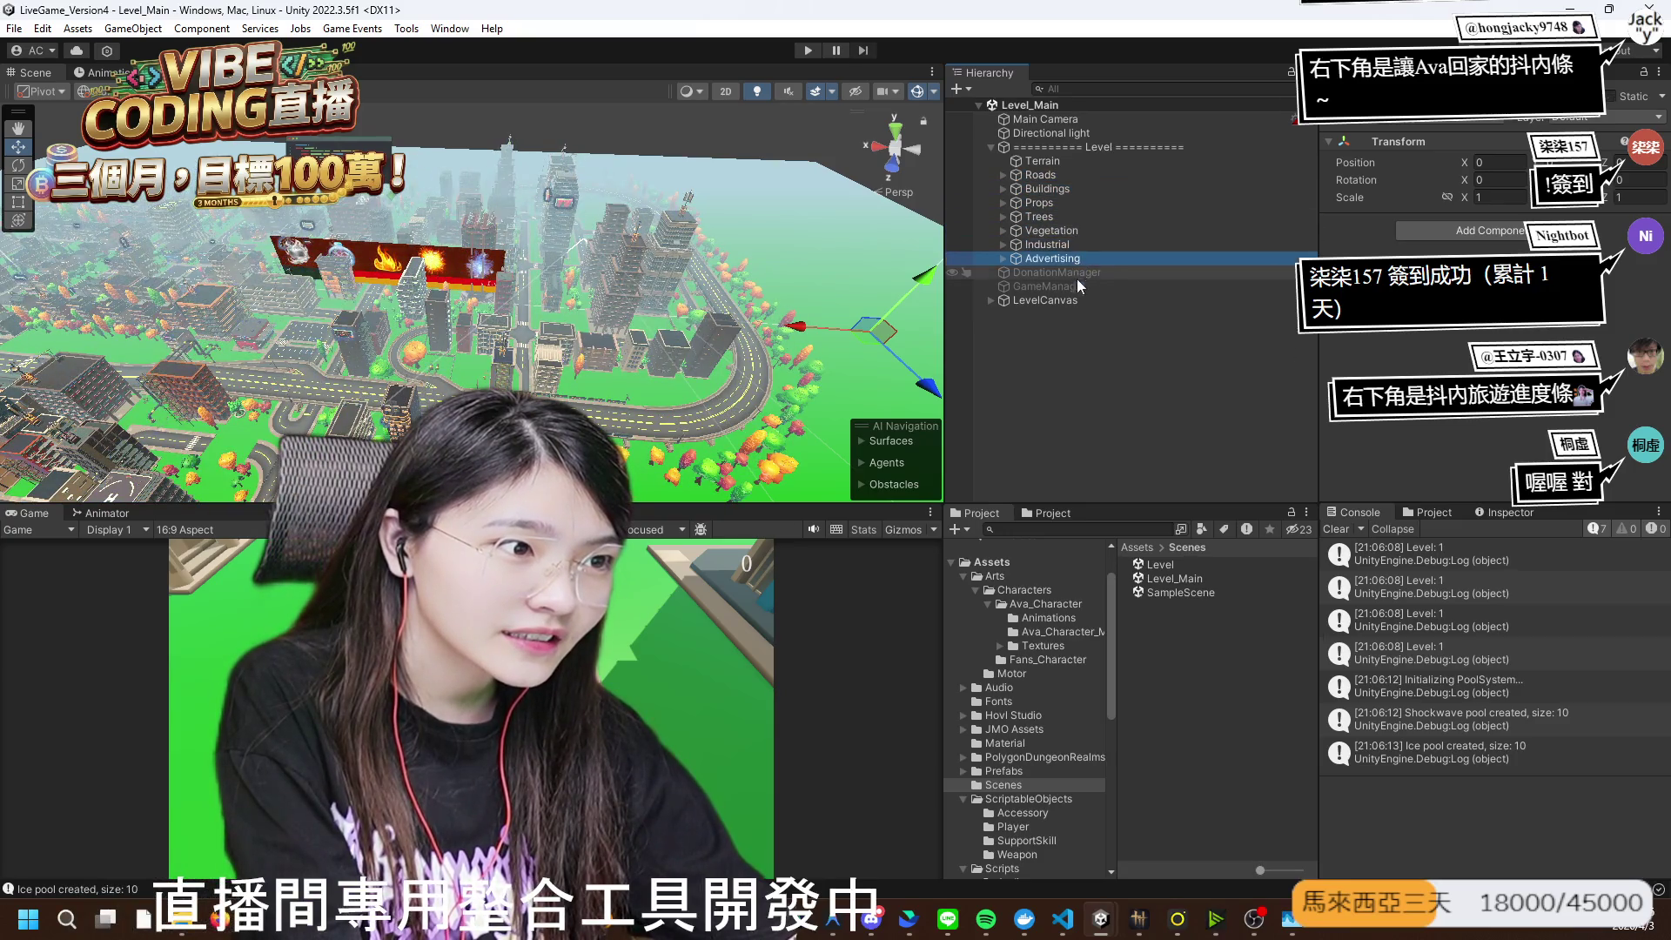
- Inspect LevelCanvas and the Main Camera, then zoom and orbit onto Player Variant on the road
click(1074, 299)
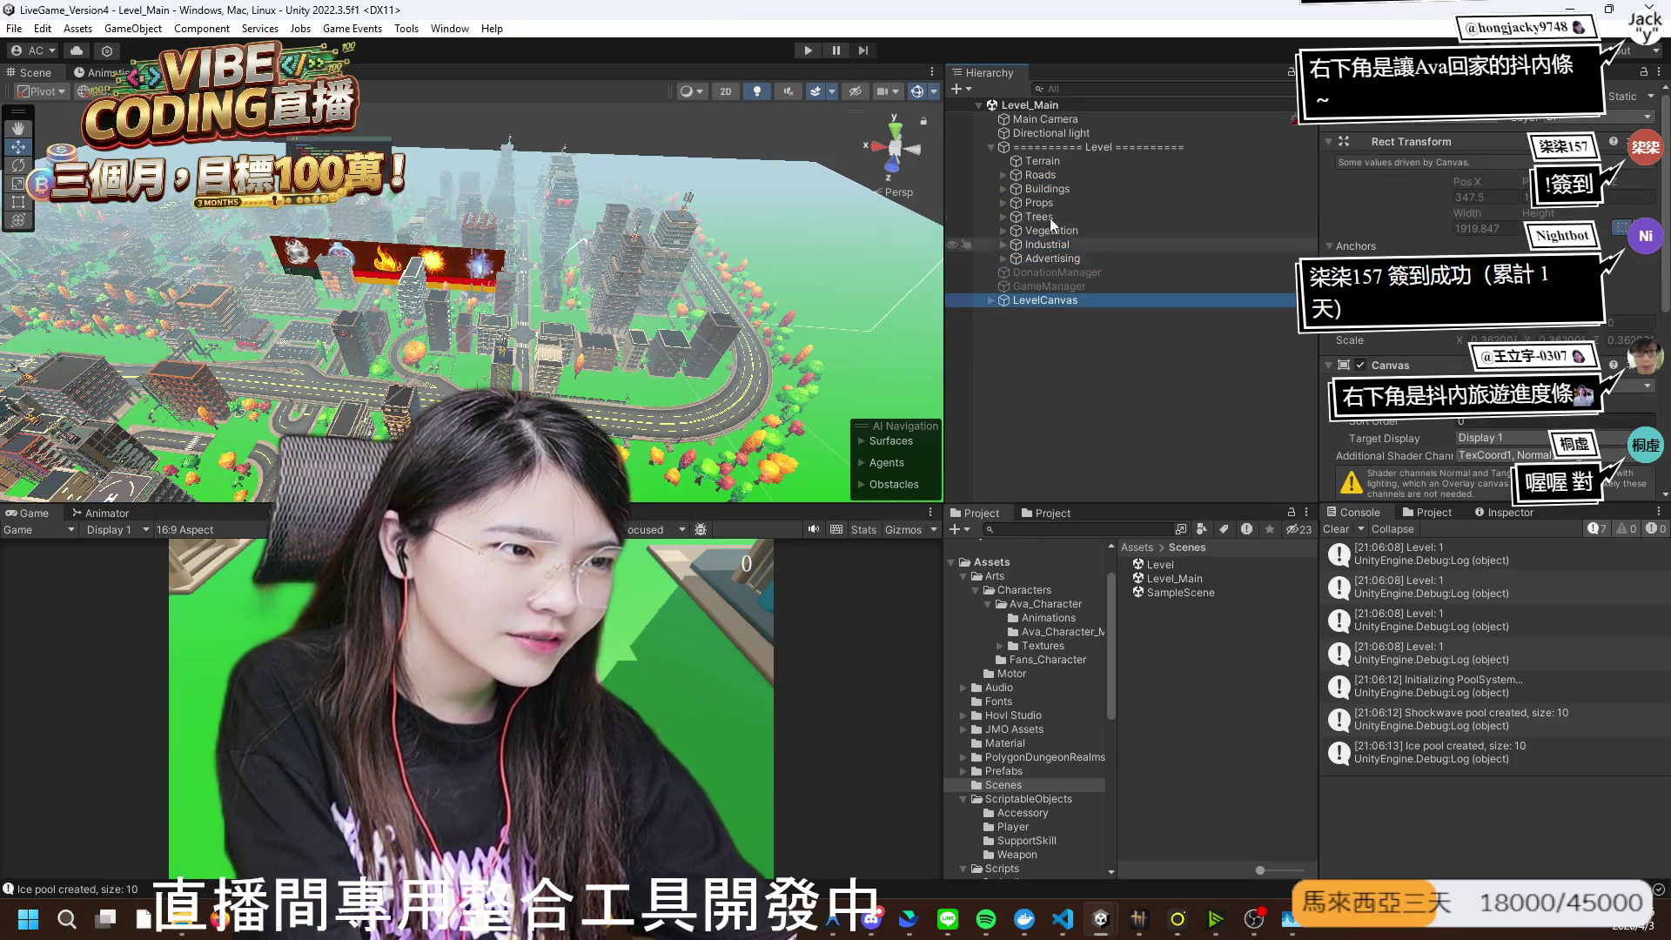
double_click(1067, 120)
click(471, 305)
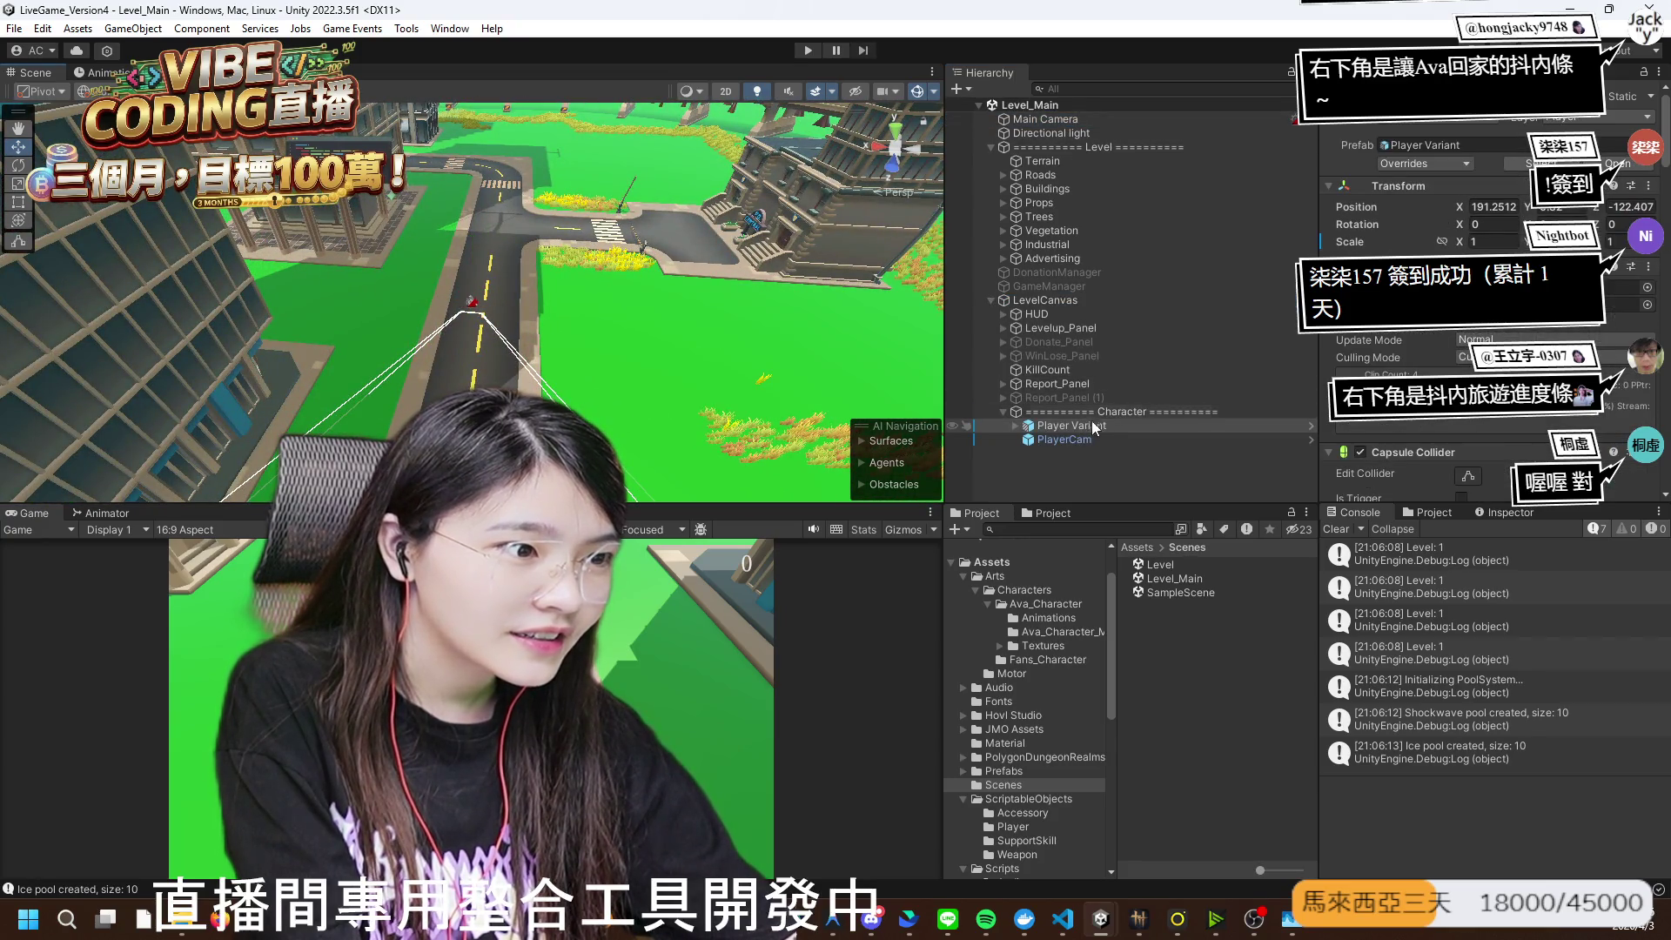
double_click(1073, 428)
mouse_move(393, 339)
mouse_down()
mouse_move(301, 364)
mouse_move(413, 261)
mouse_up()
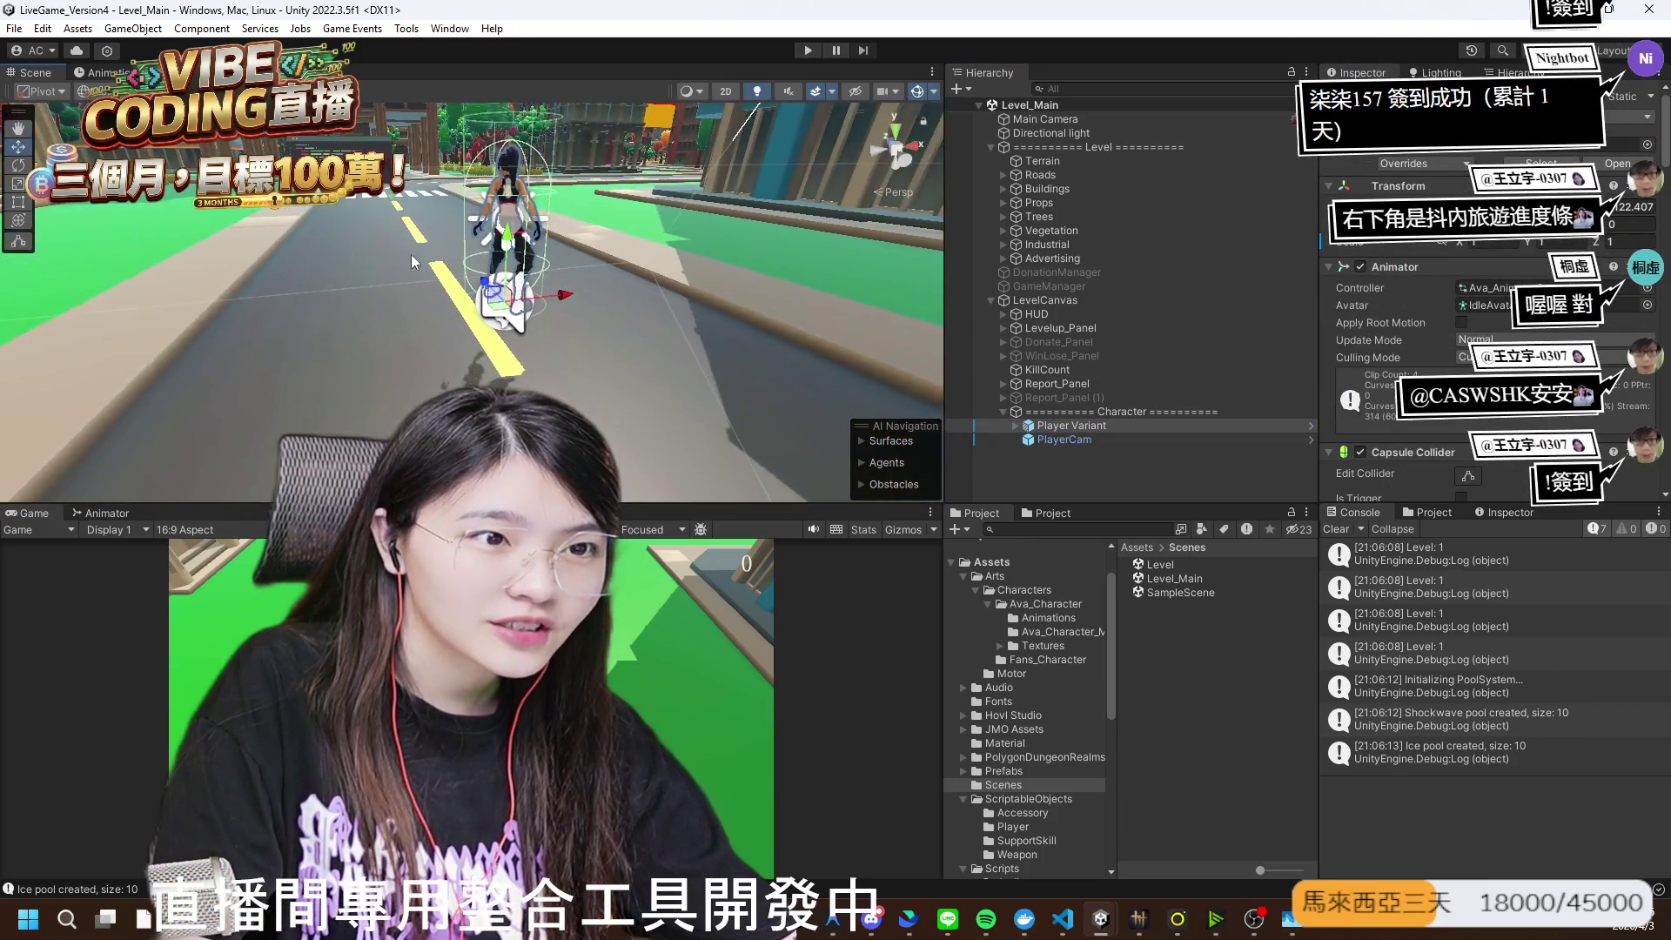
scroll(487, 218, down, 3)
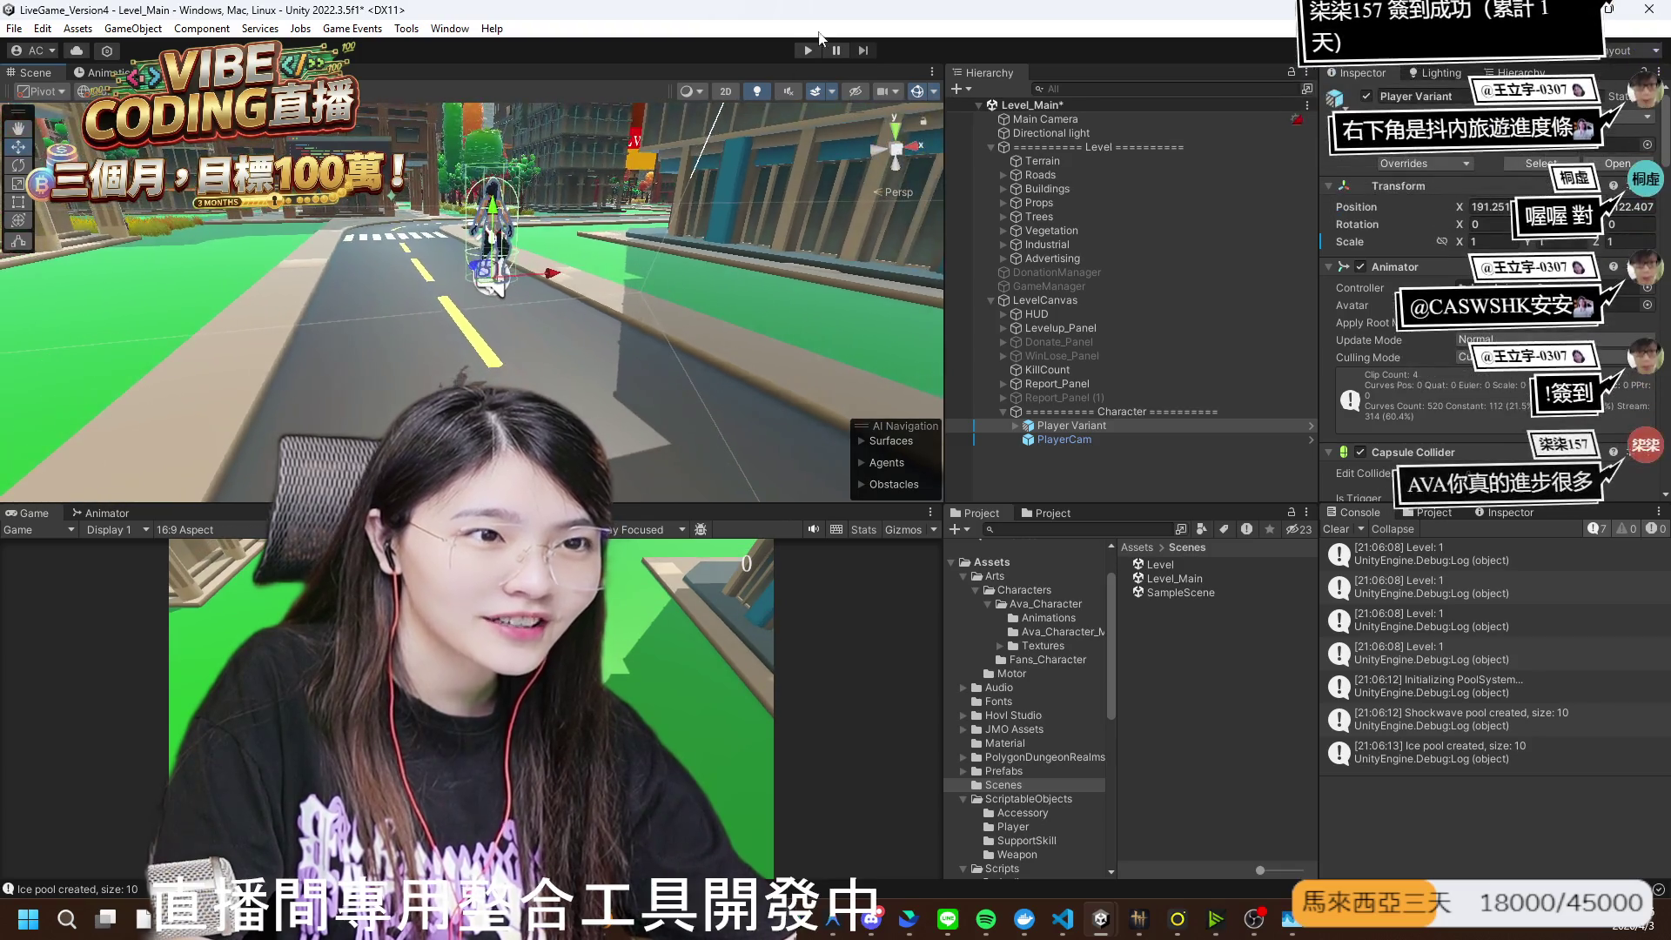
- Run the game briefly, then open the Level scene, discarding Level_Main changes
click(808, 50)
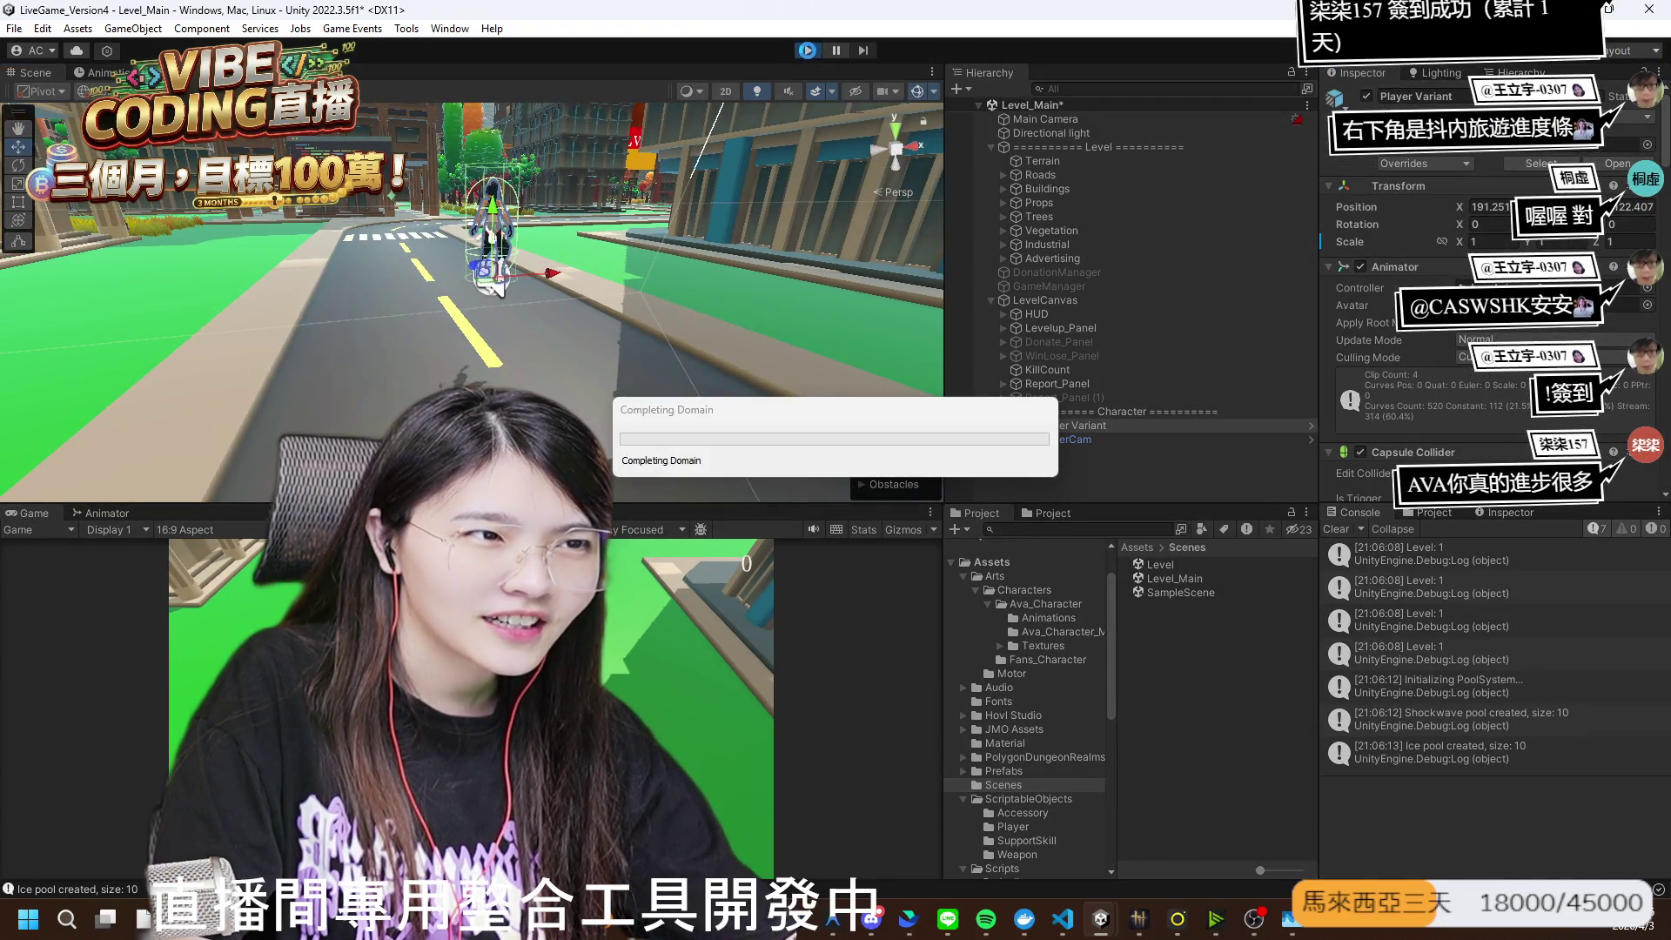
click(807, 51)
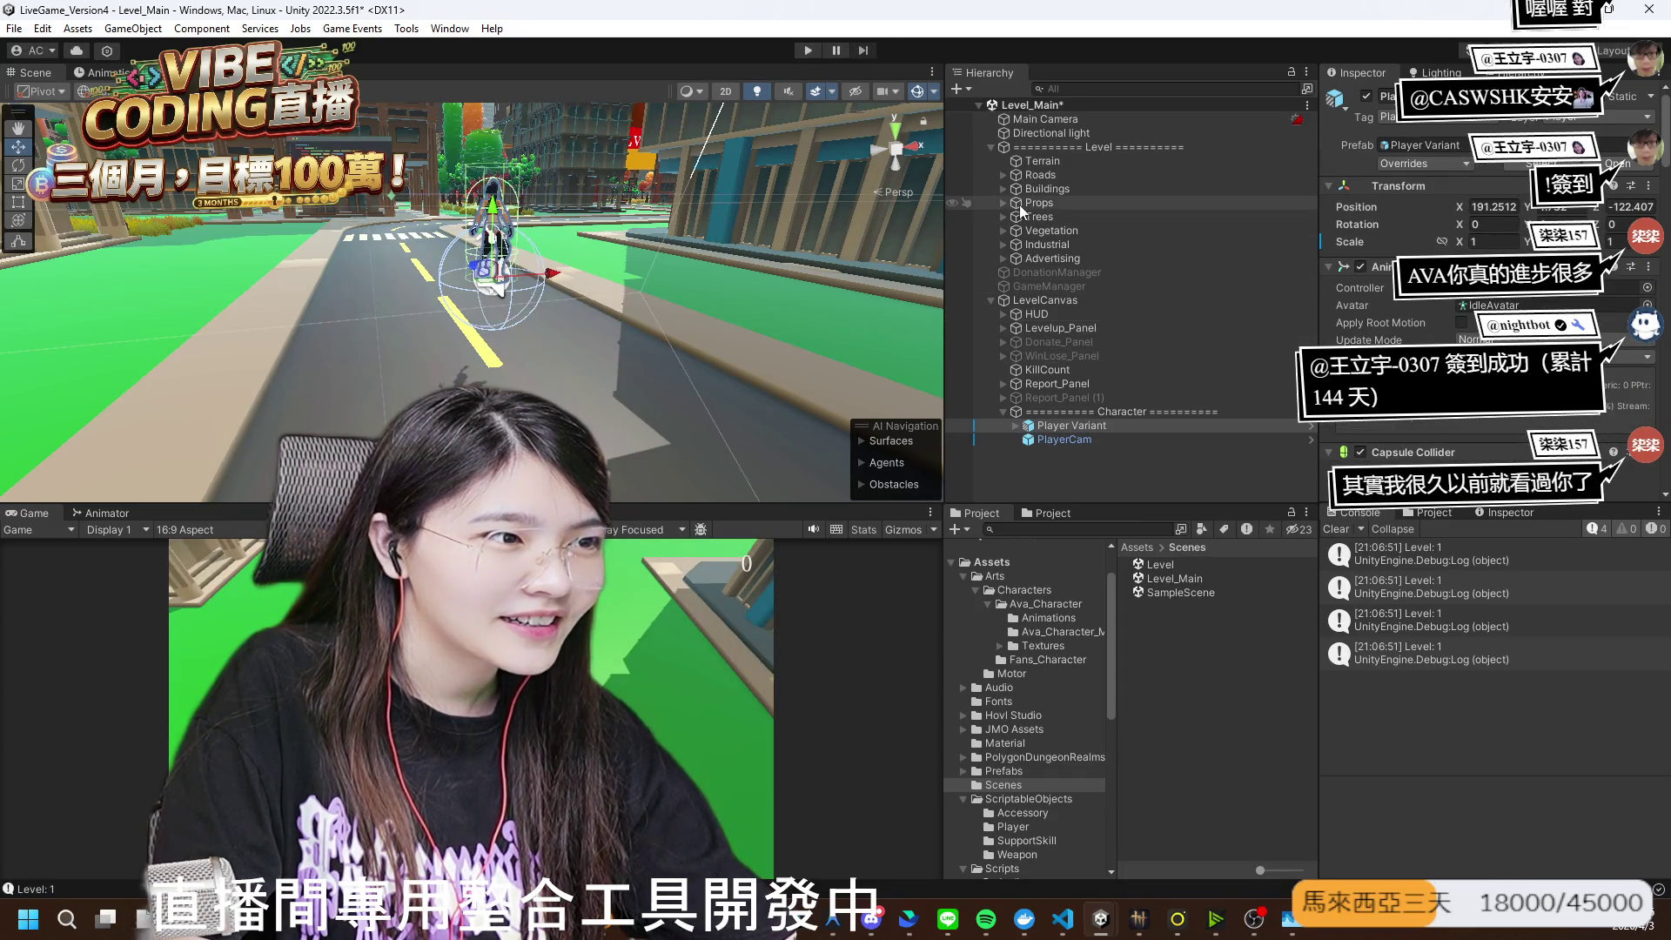
key(f)
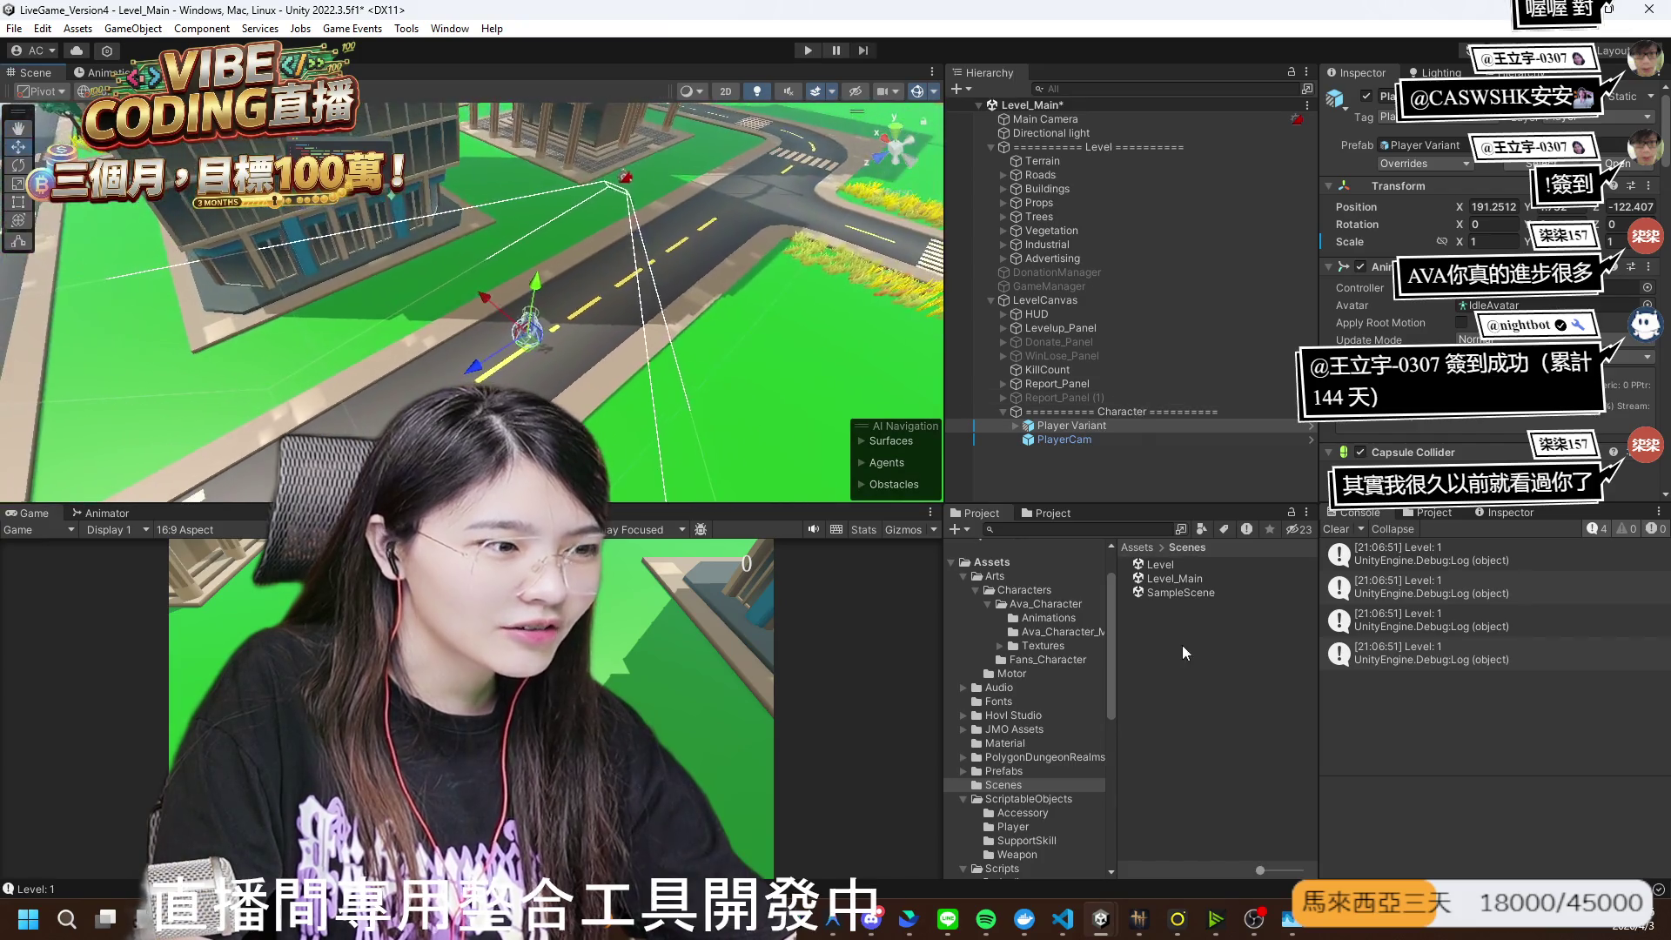
double_click(1170, 567)
click(890, 494)
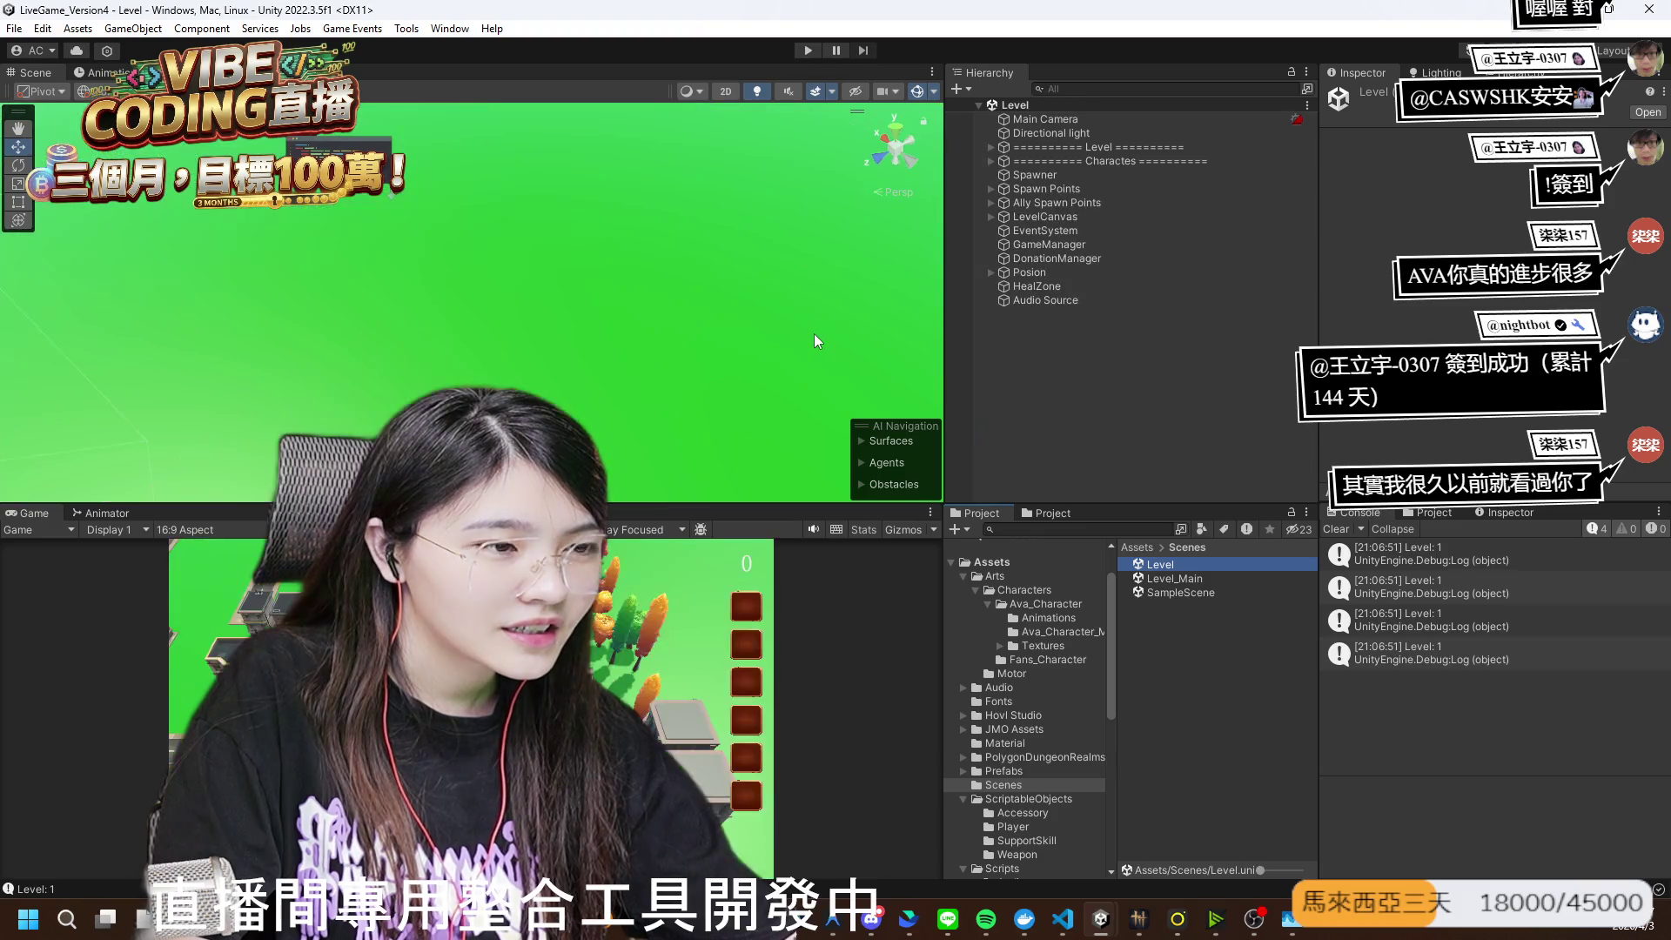
- Run the Level scene with the Game view maximized then restored, and stop after enemies spawn
click(808, 50)
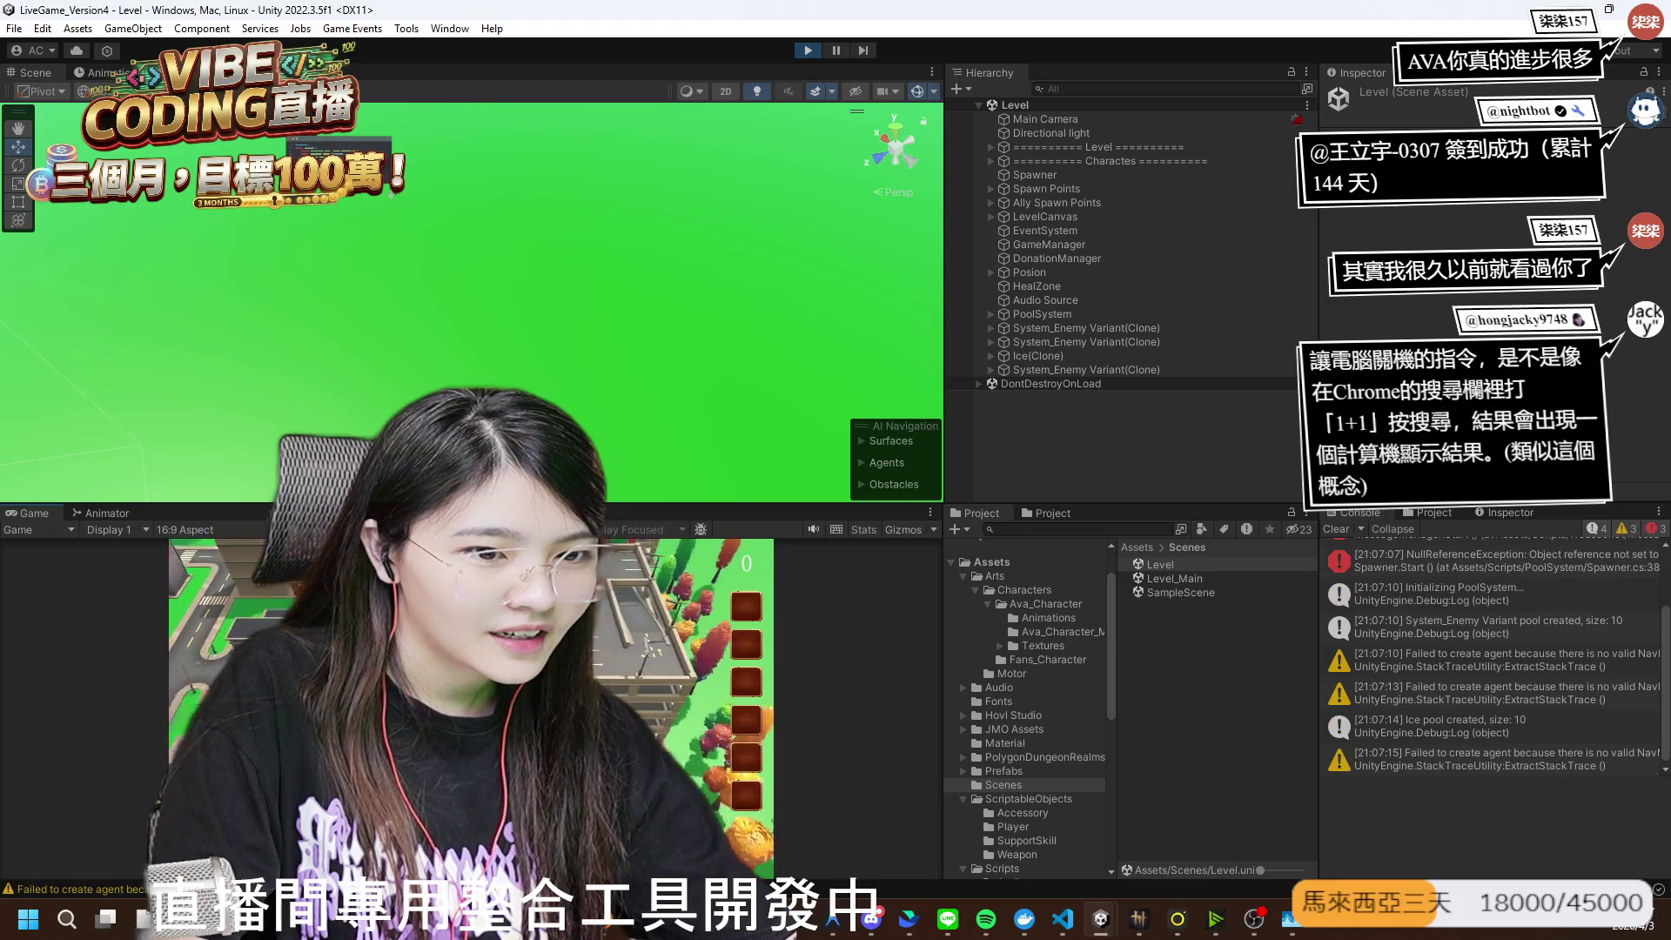
double_click(13, 518)
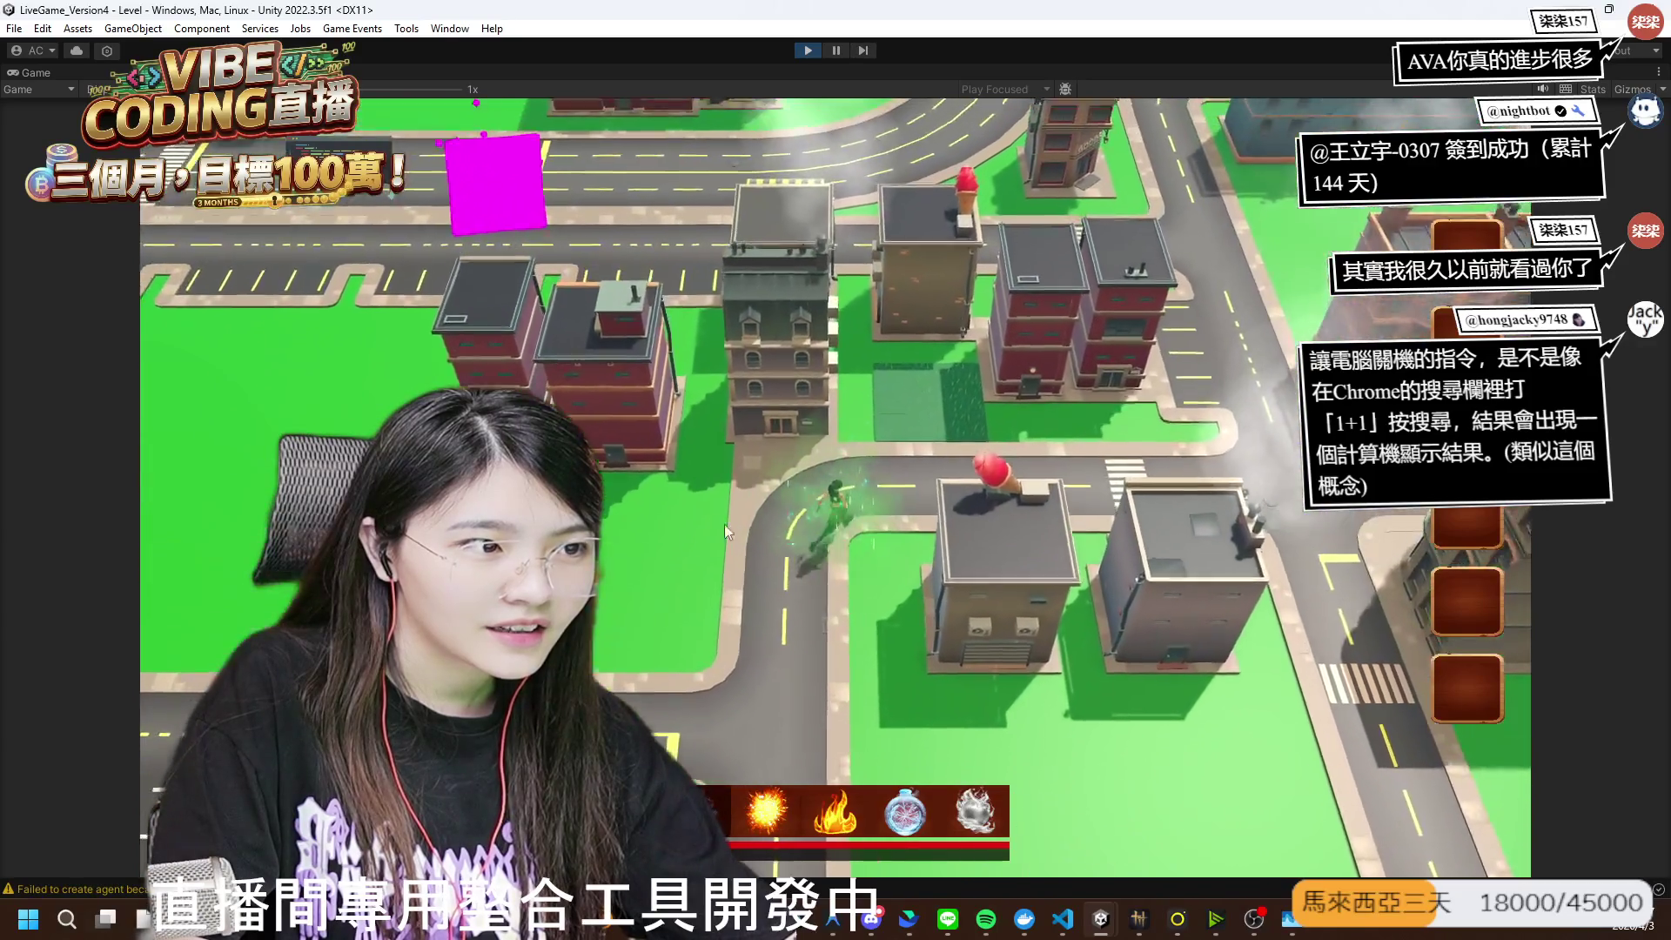
double_click(49, 69)
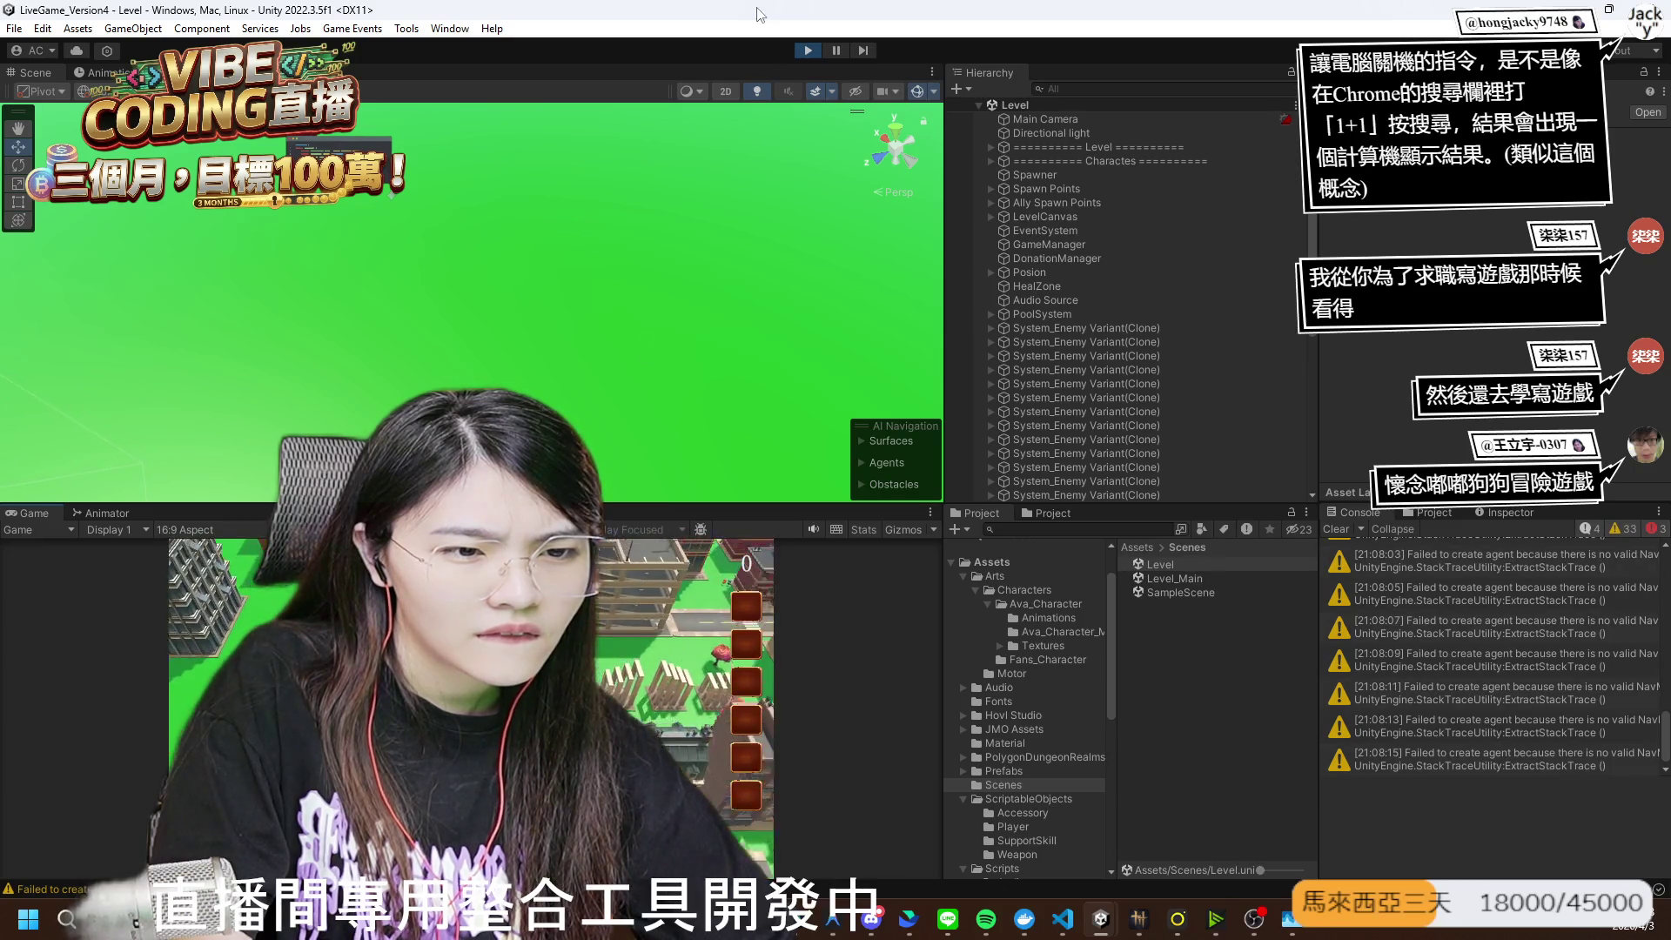
click(808, 50)
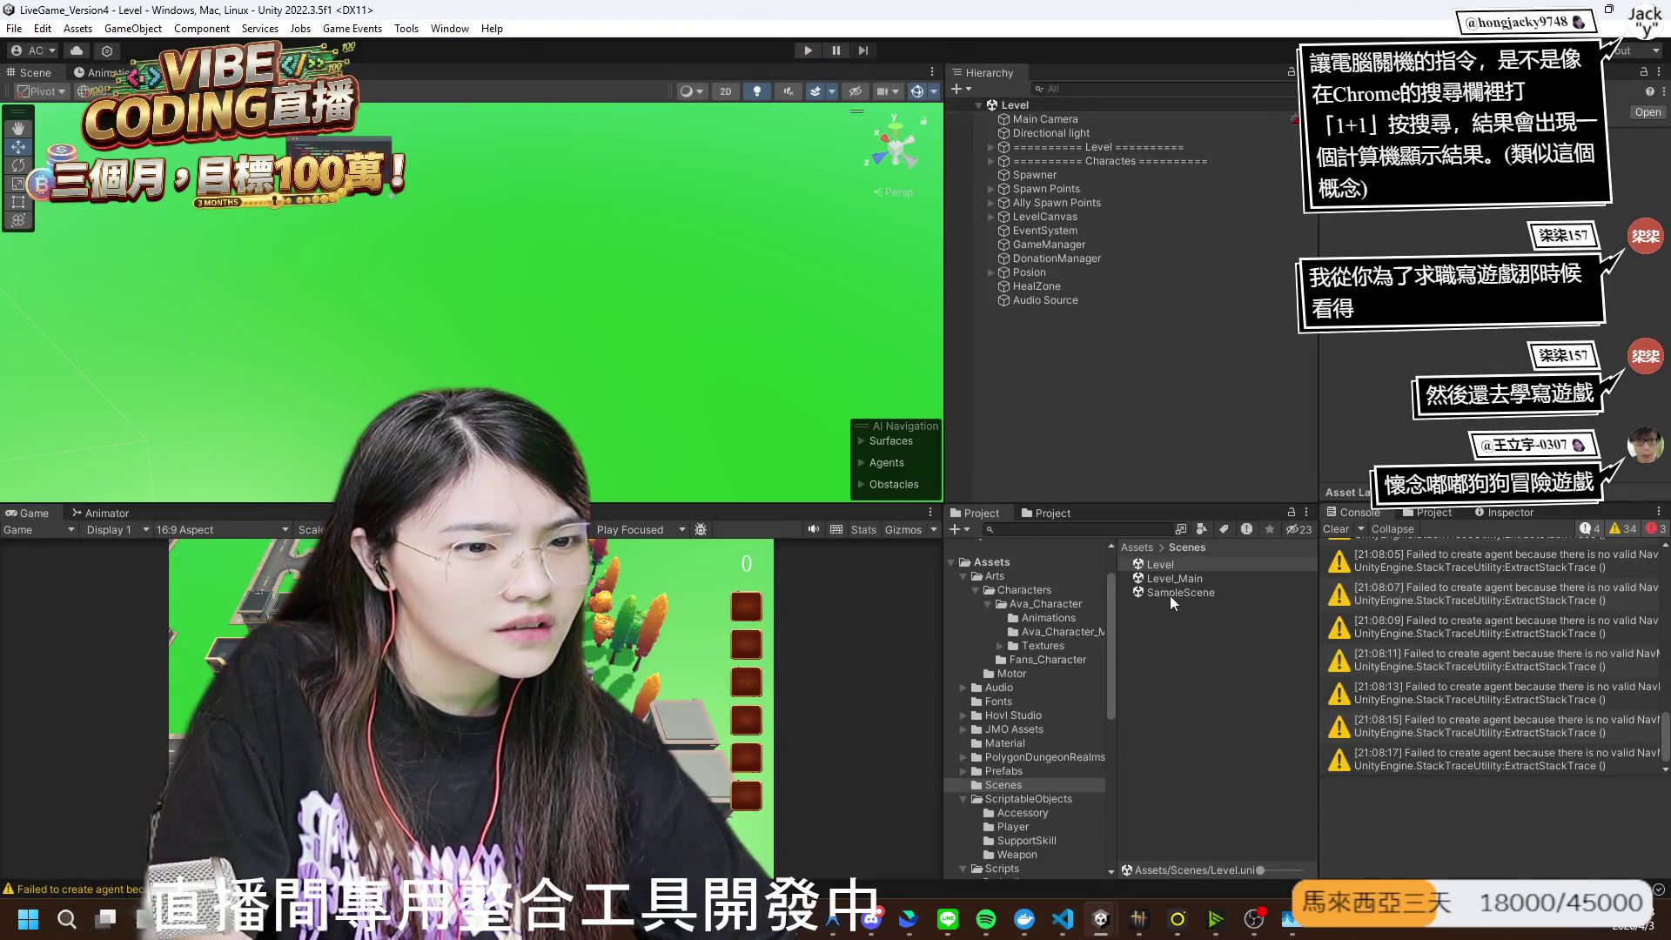
- Reopen the Level_Main scene from the Scenes folder, then switch over to Chrome
double_click(1158, 576)
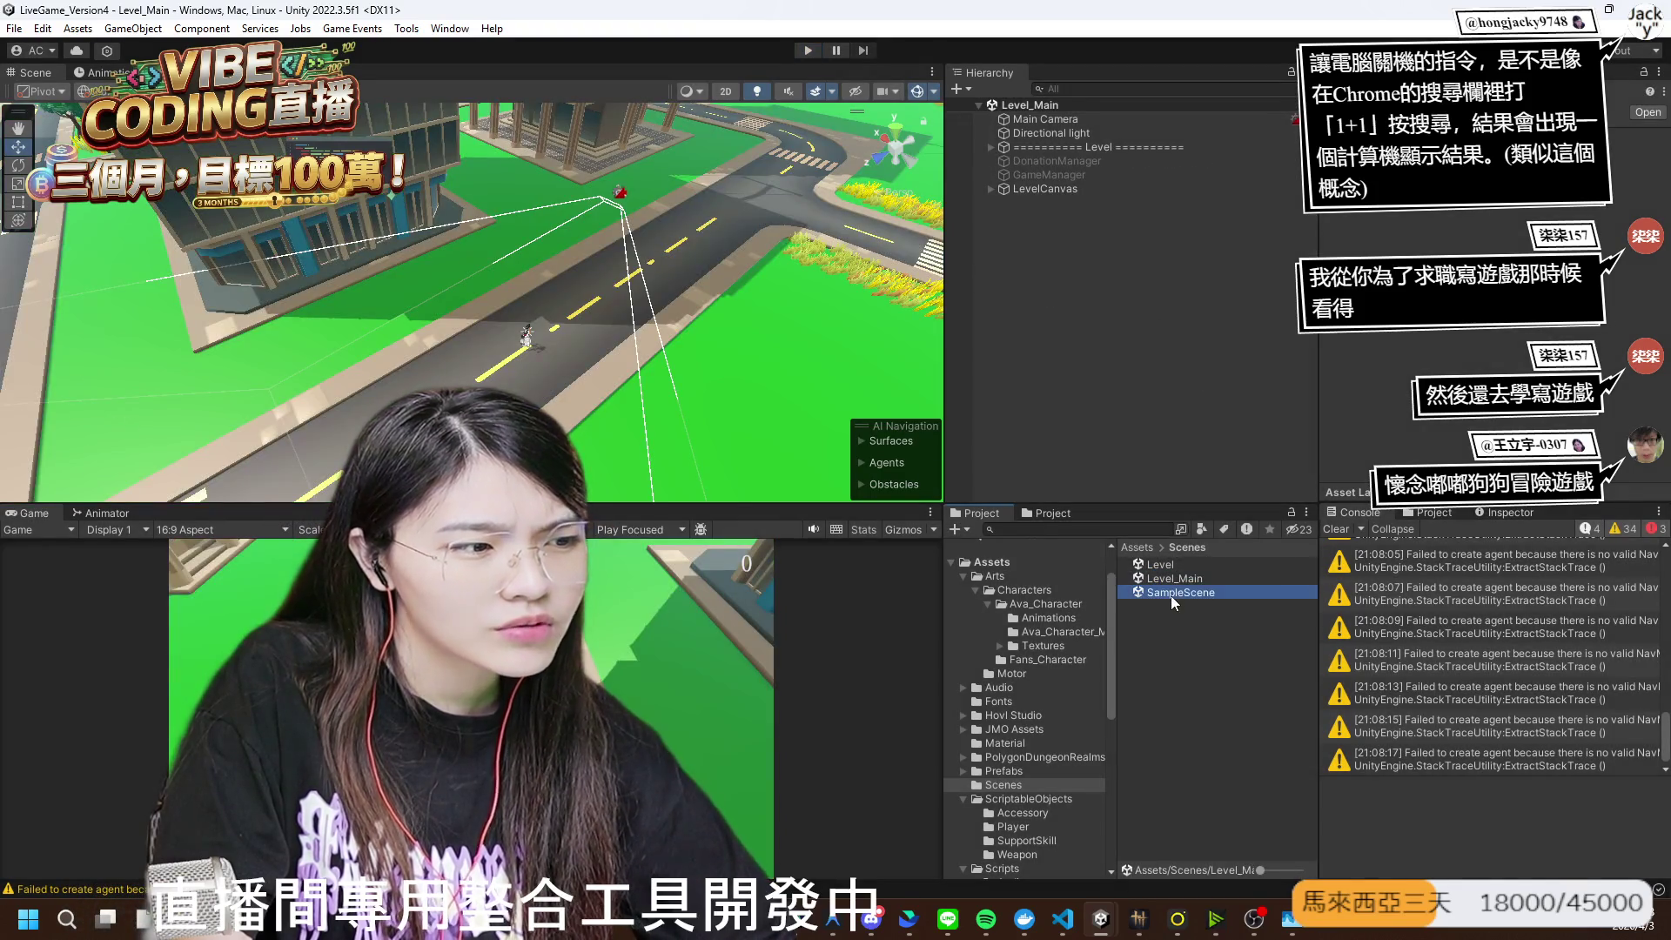
double_click(1163, 578)
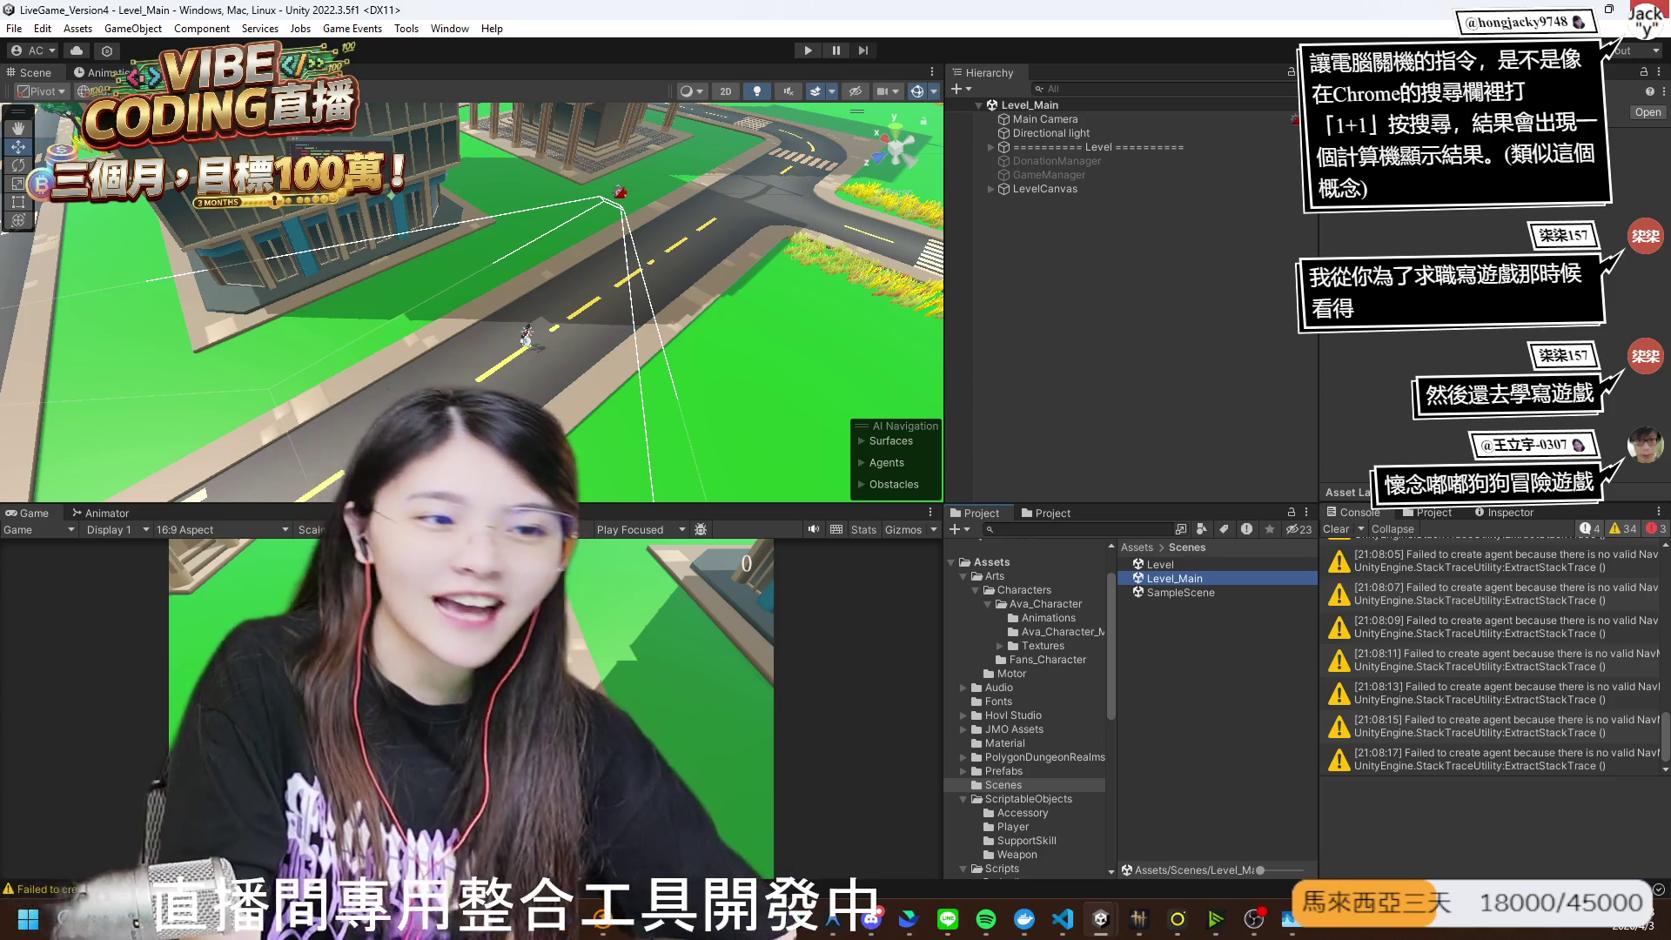
click(1192, 224)
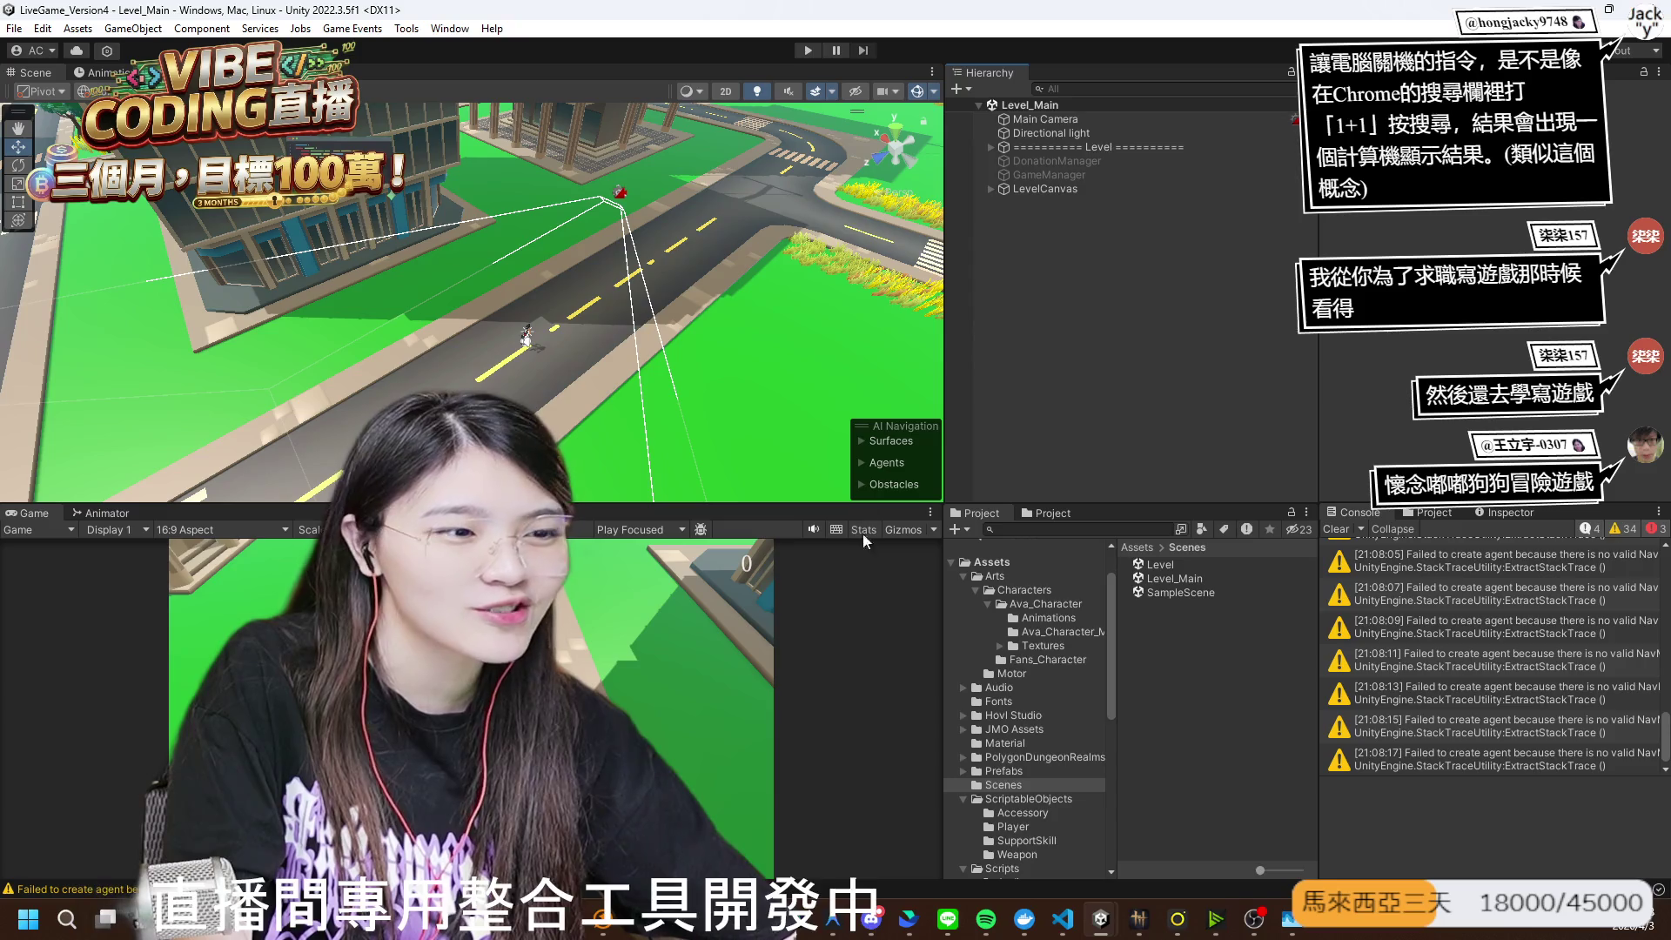
key(alt+Tab)
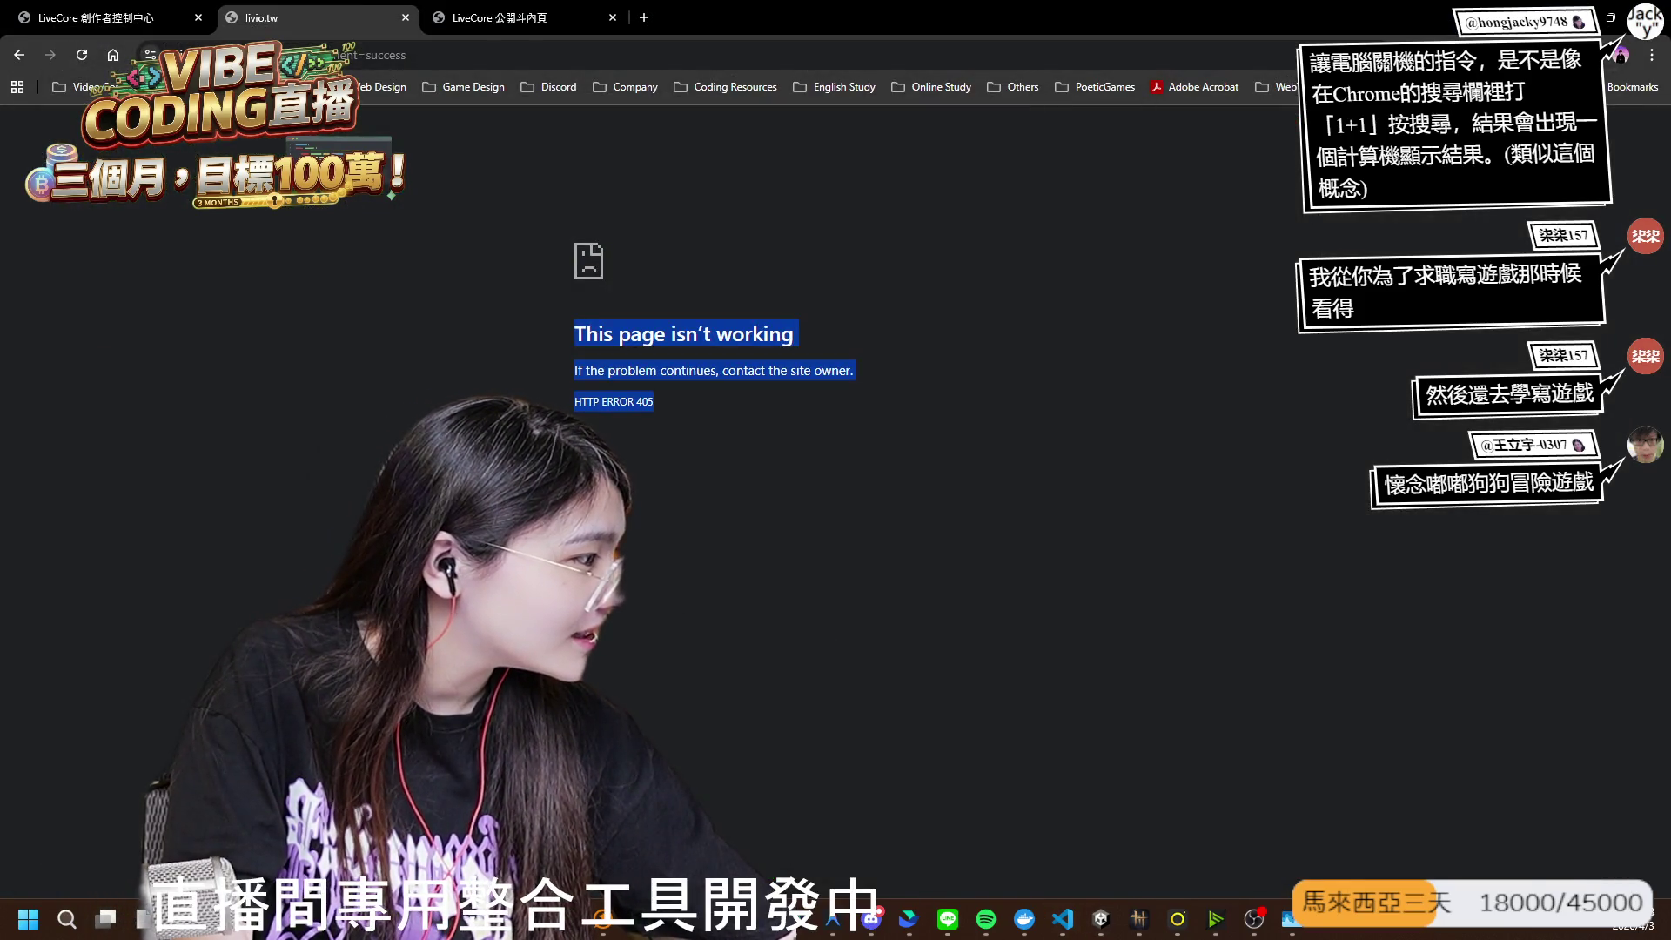
- Leave Chrome's HTTP 405 page and bring the Unity editor forward from the taskbar
key(alt+Tab)
key(alt+Tab)
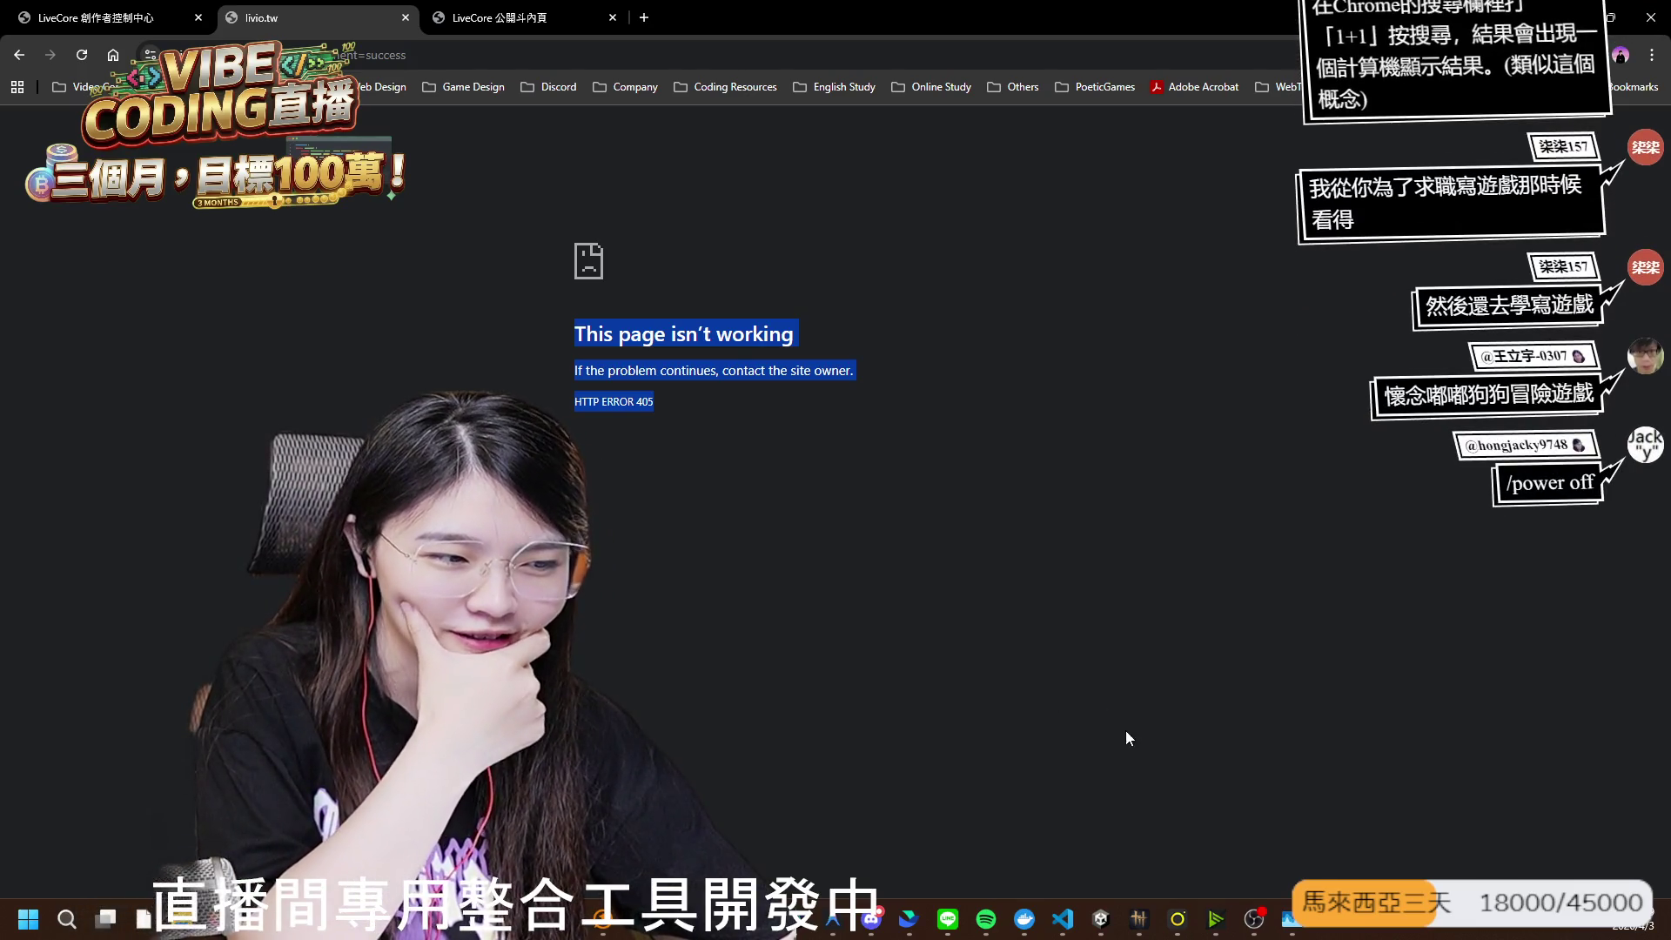
click(1101, 919)
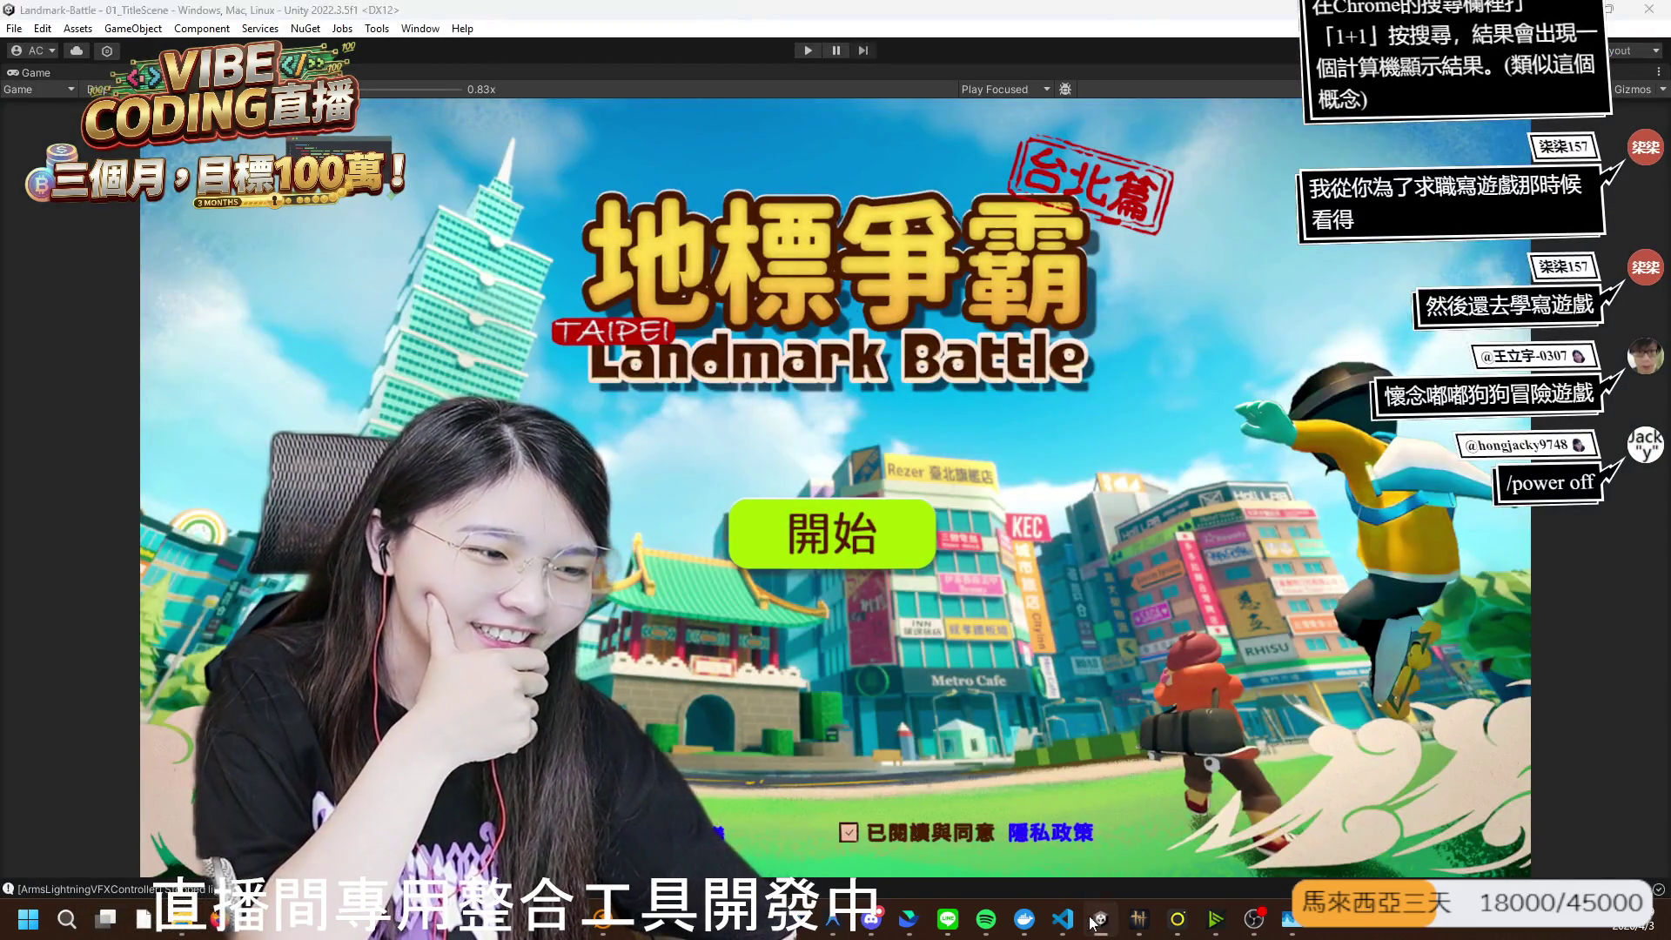
- Add the LiveGame_Version3 folder from D:\Unity\Unity Games as a Hub project, then run the game
key(alt+Tab)
scroll(868, 554, up, 15)
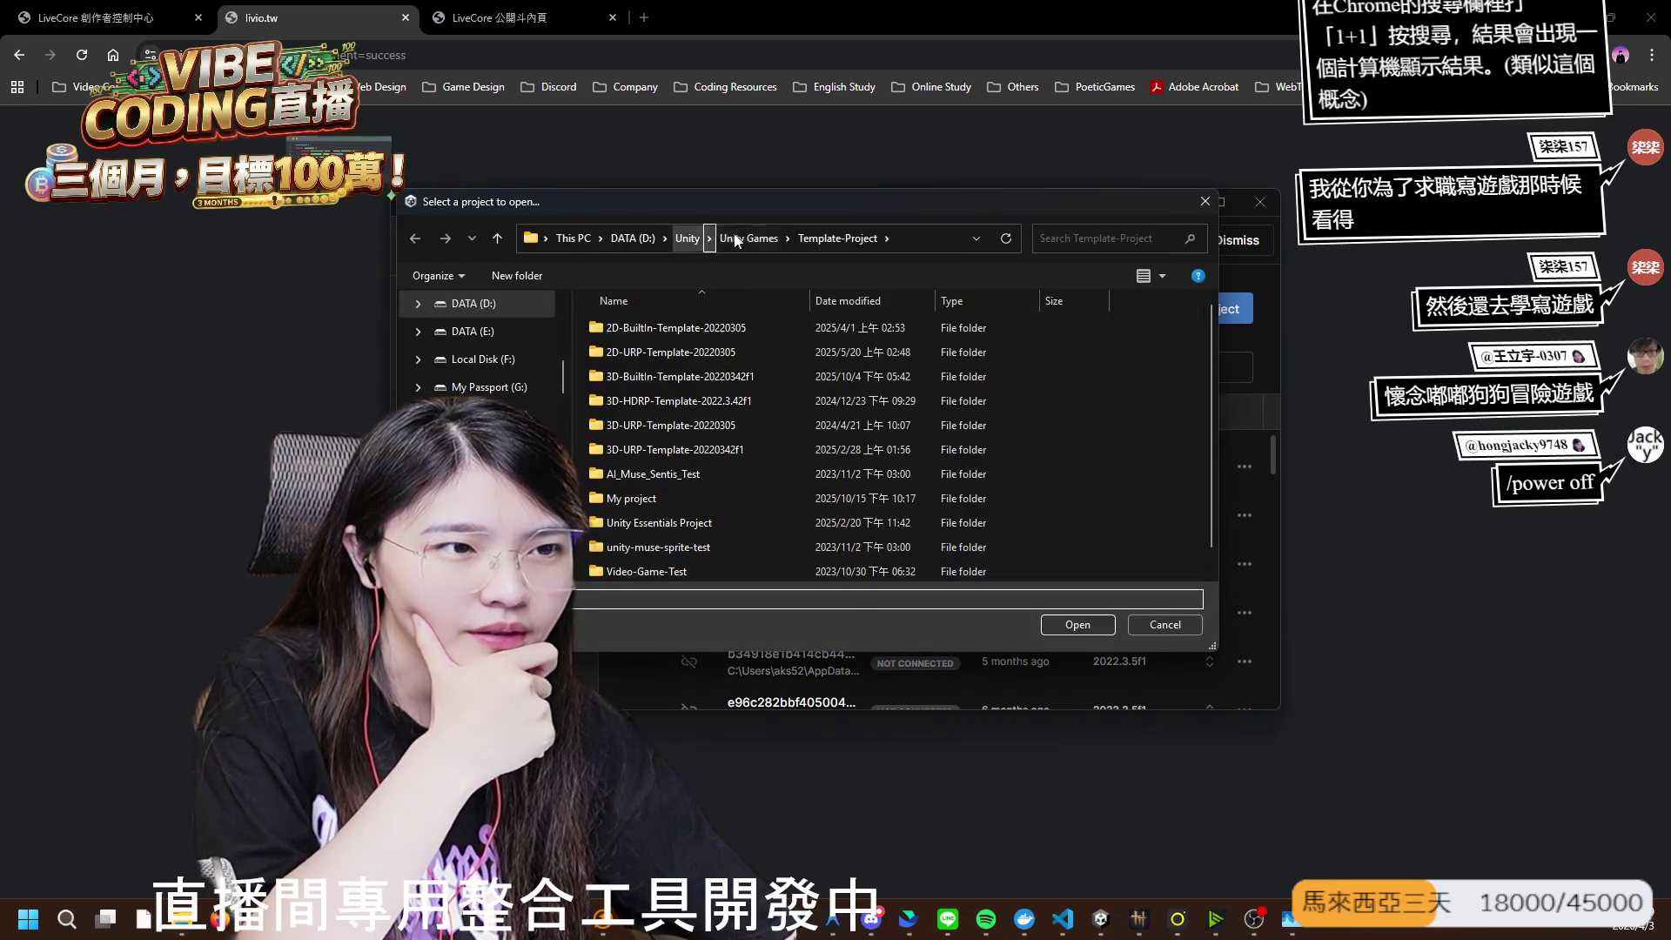
click(735, 240)
scroll(704, 502, down, 10)
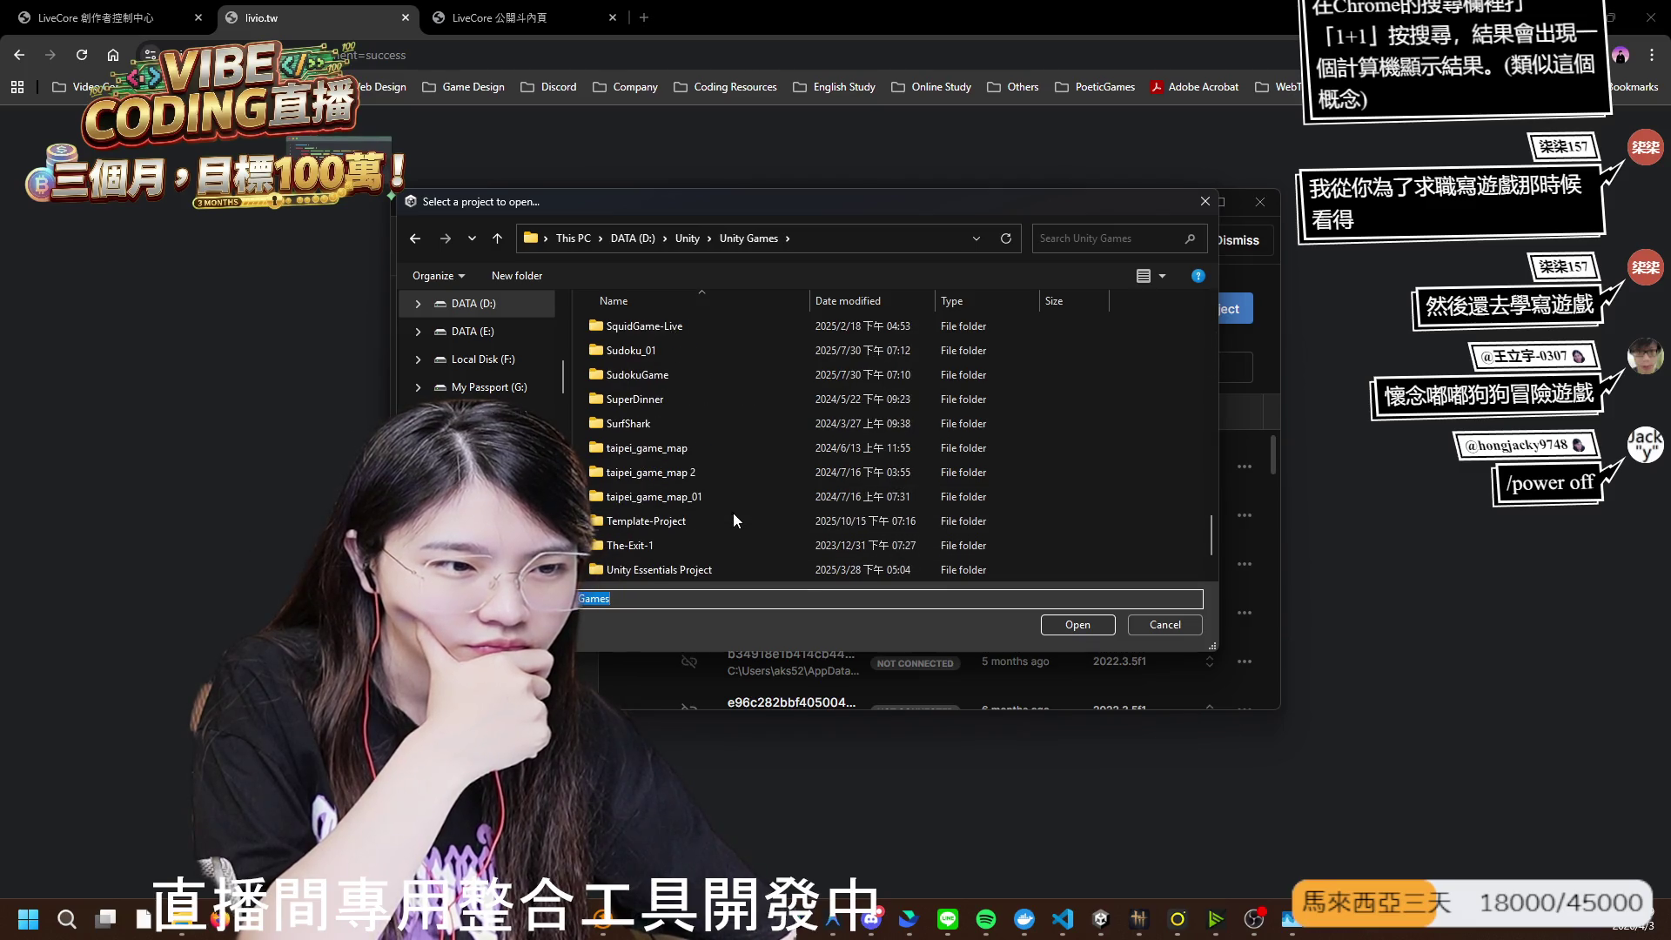
scroll(736, 504, up, 8)
scroll(738, 499, up, 3)
double_click(712, 472)
click(1079, 623)
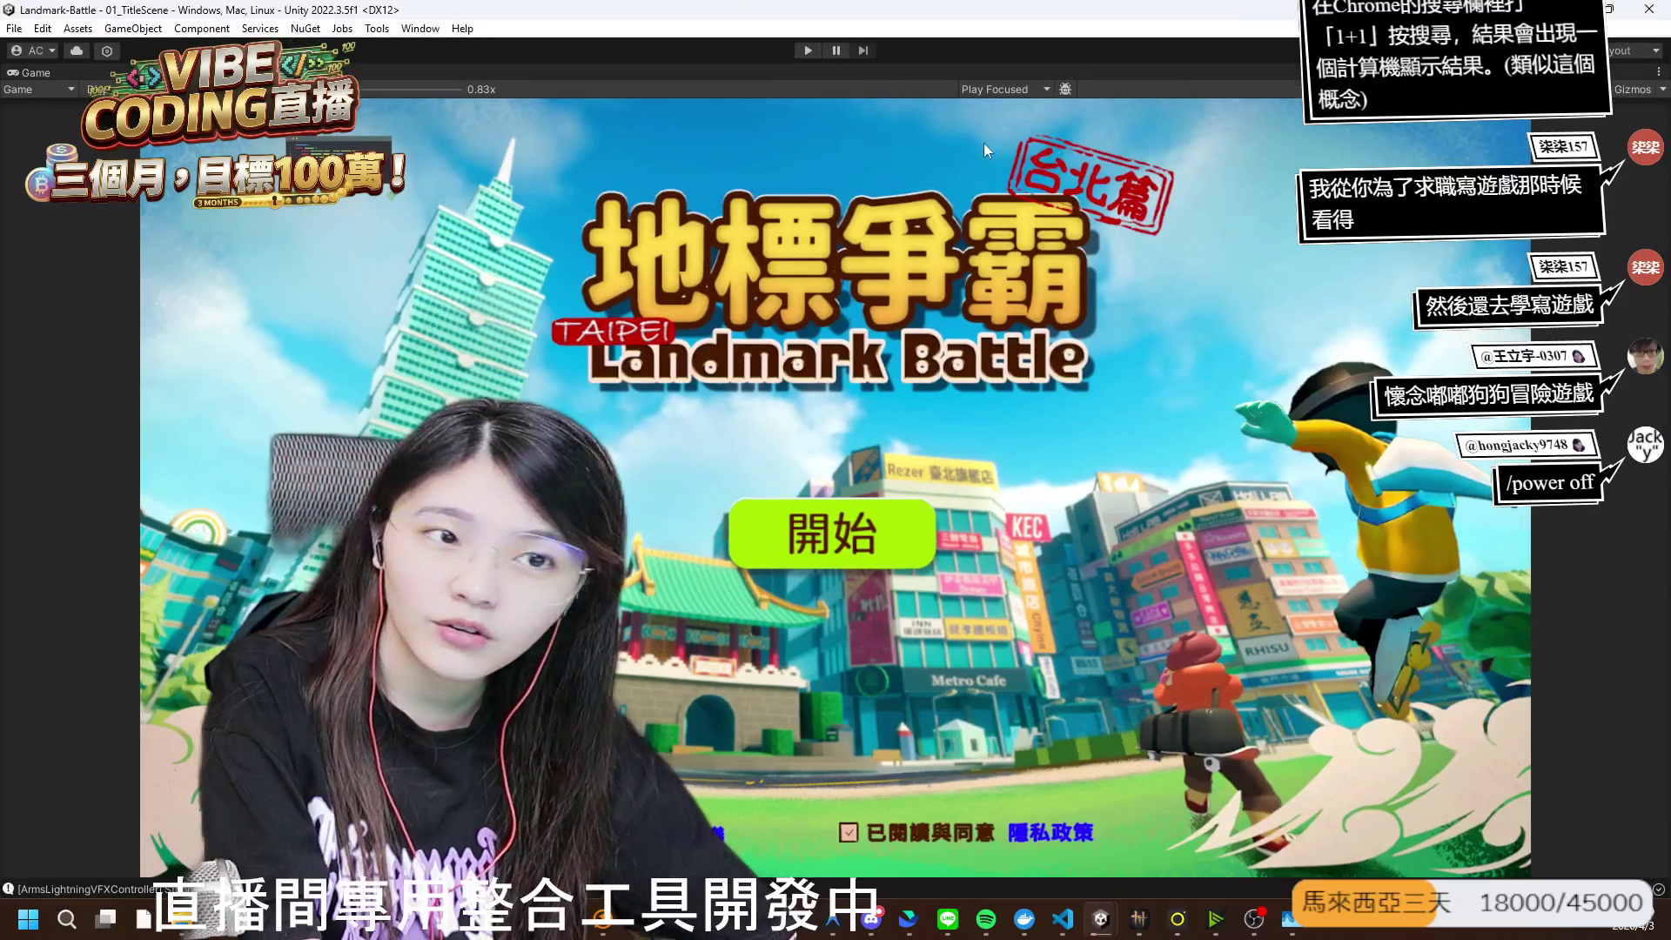
click(799, 50)
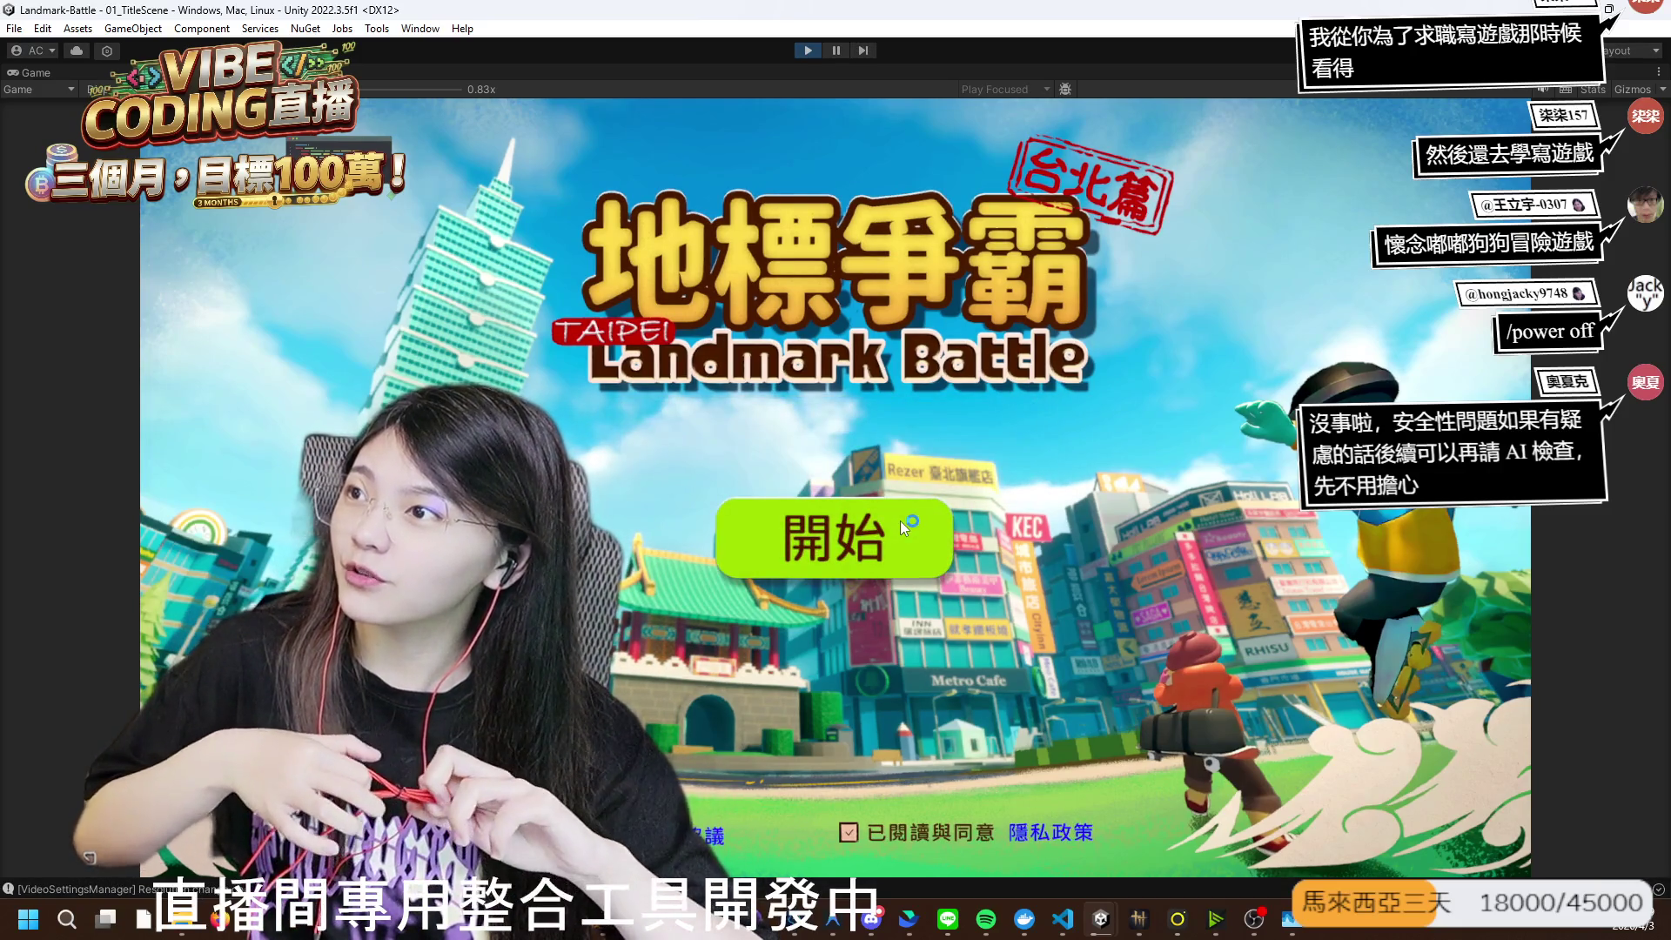
- Start the game and submit the login, then stop, restore the editor layout and run again
click(900, 521)
click(820, 573)
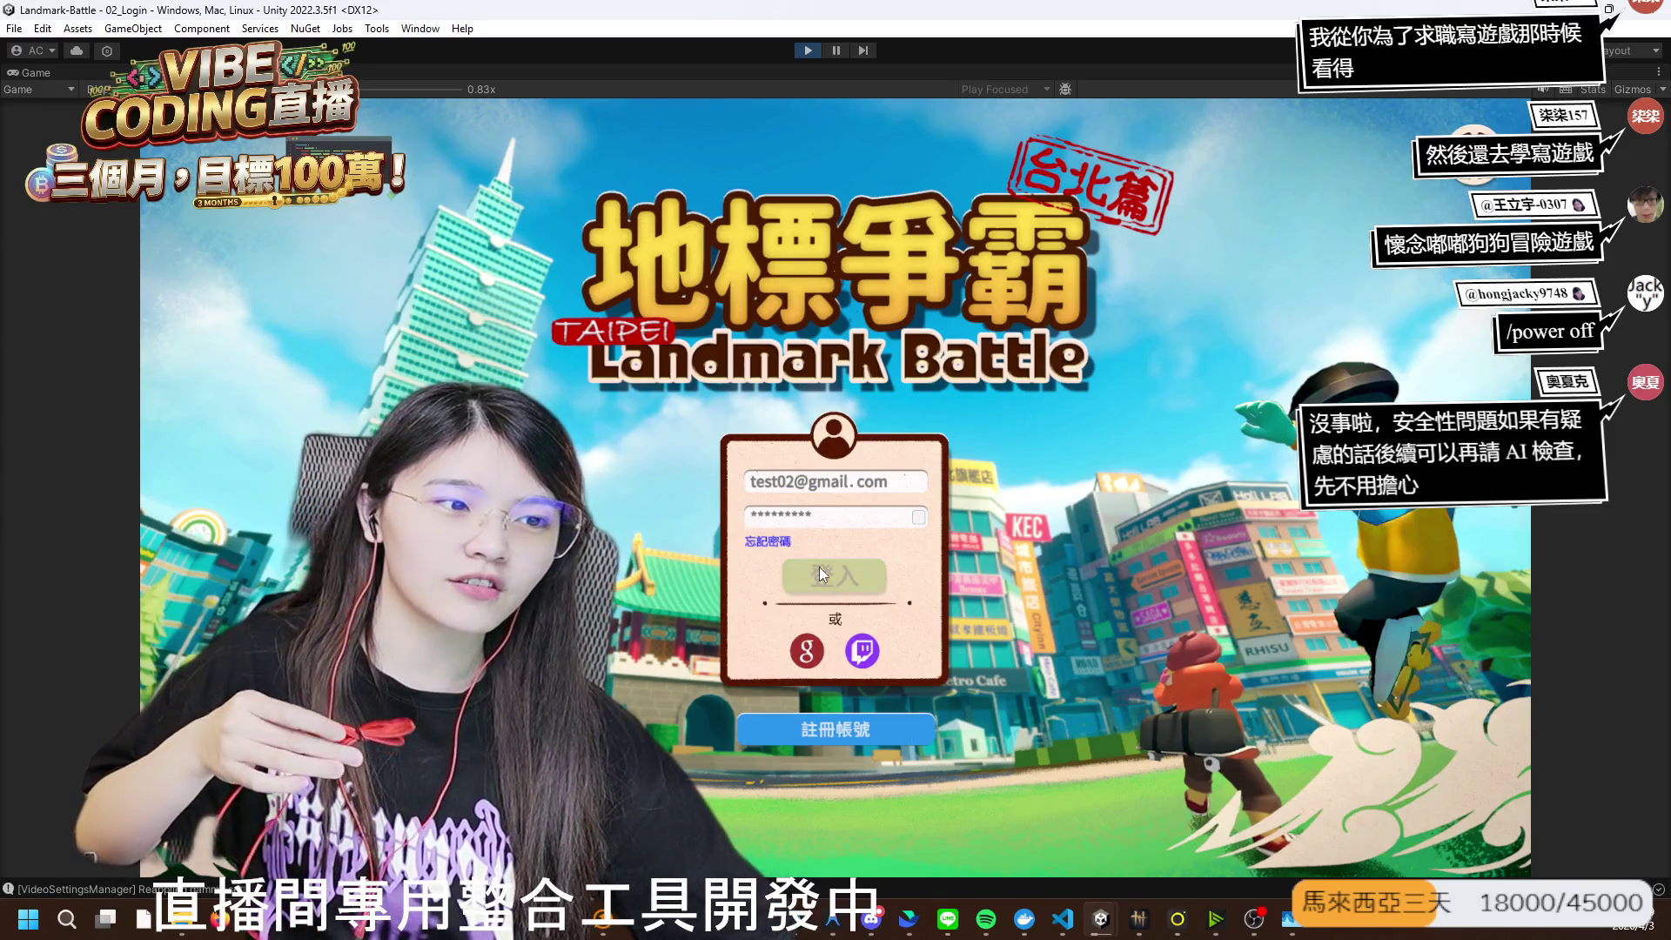
click(808, 49)
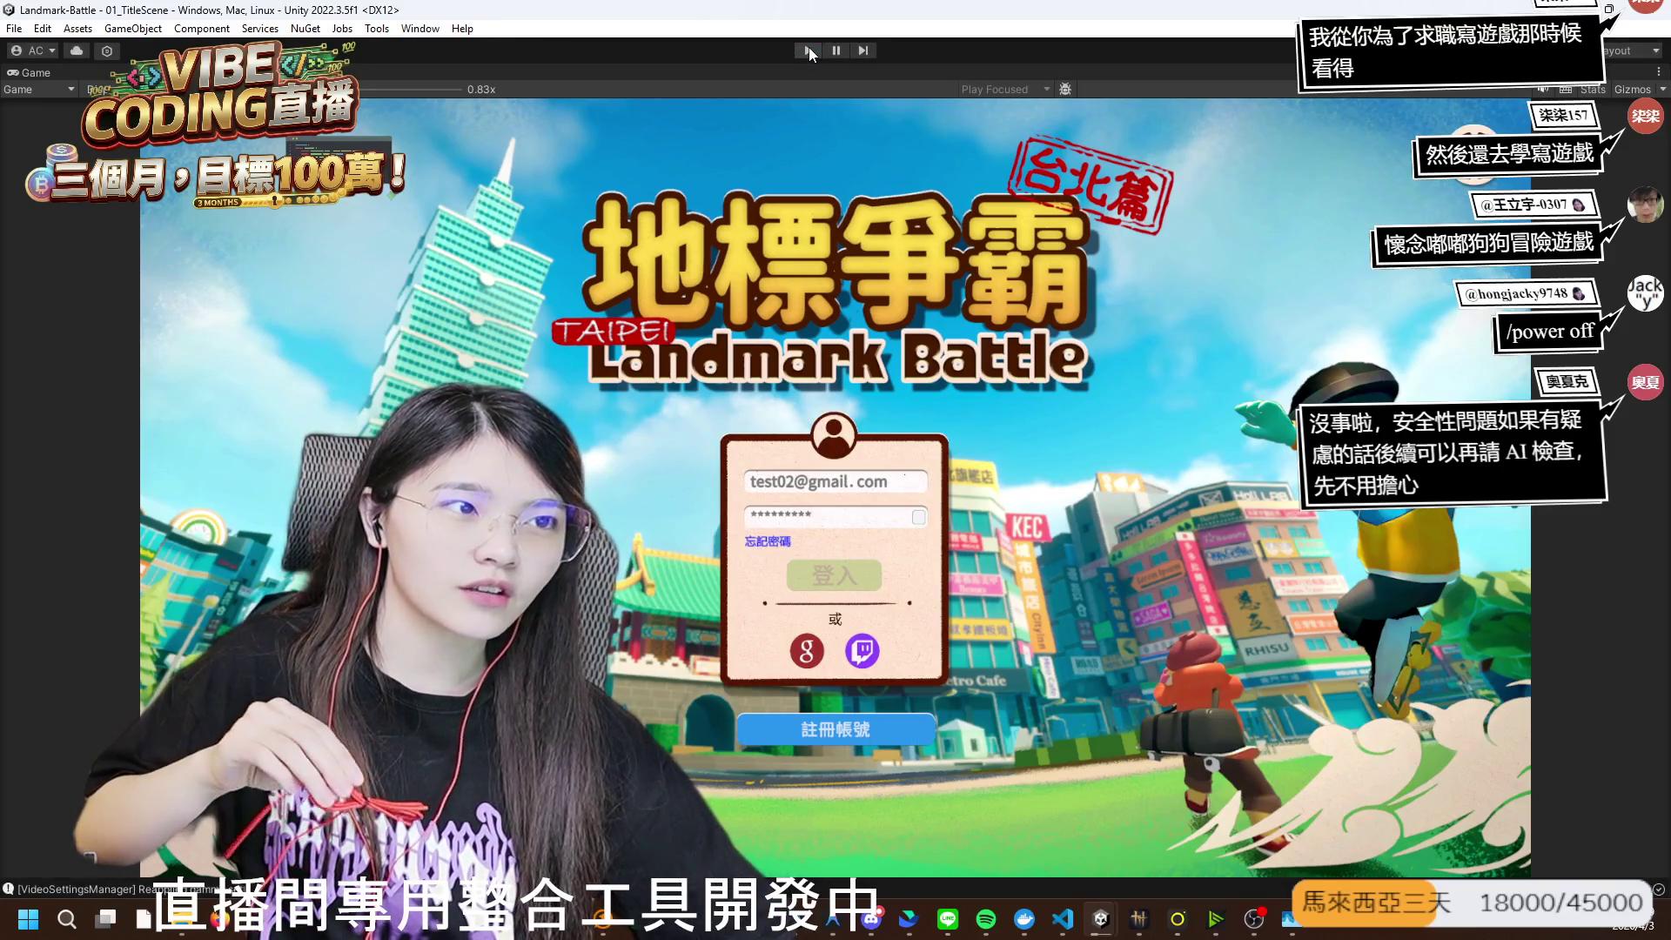
double_click(44, 72)
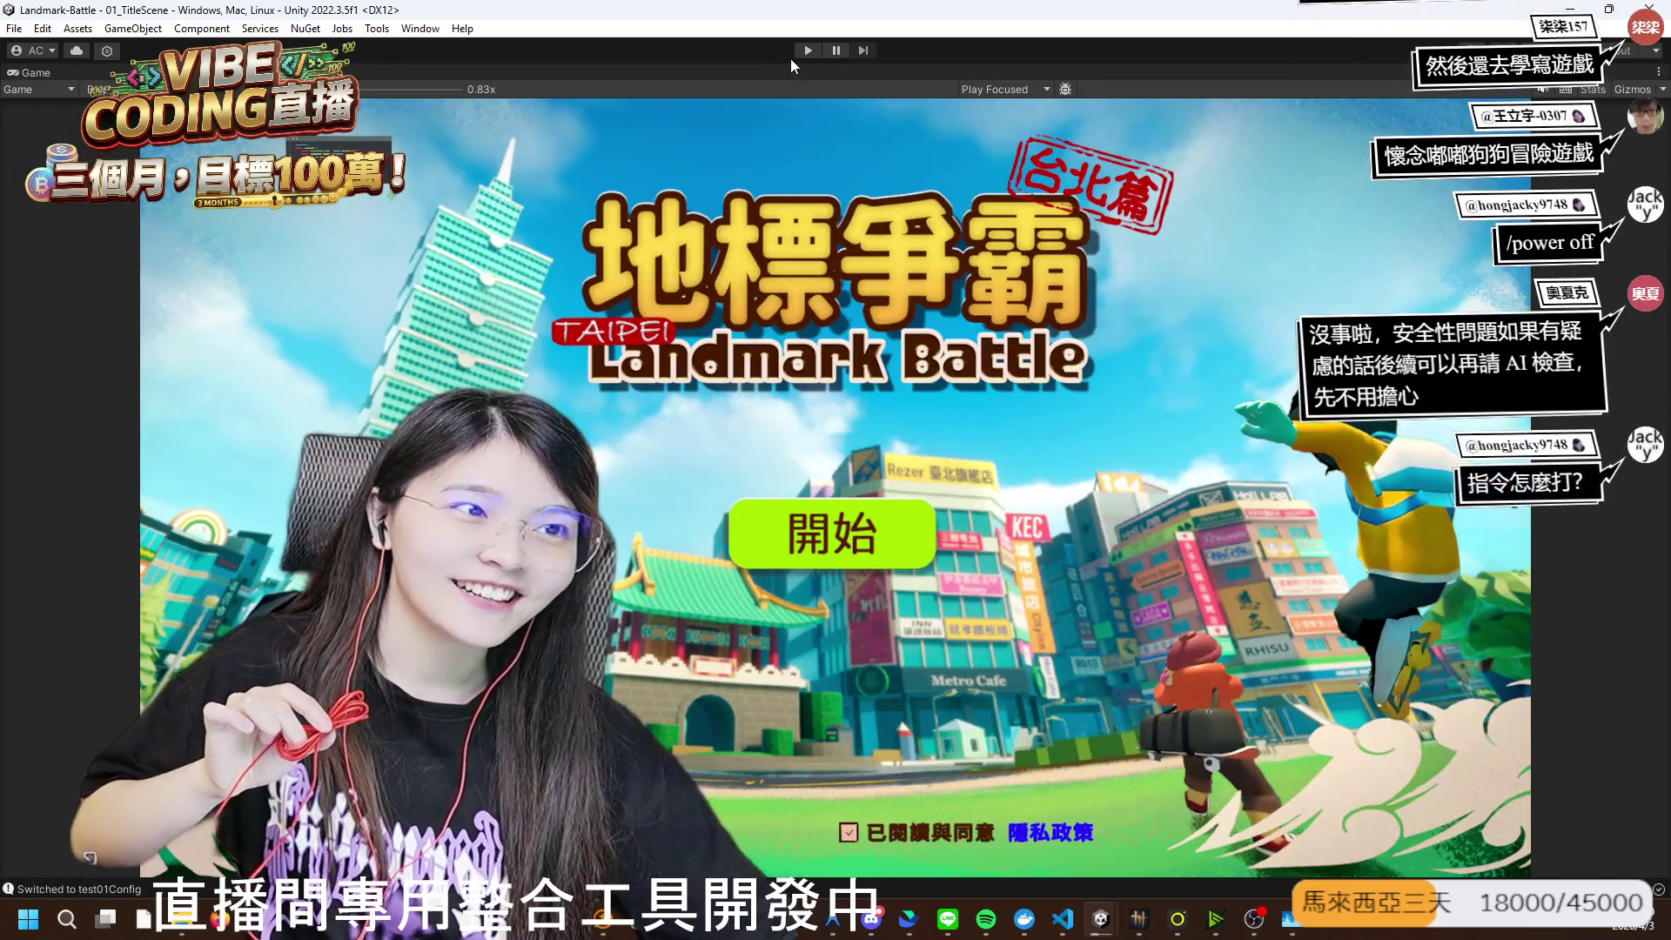
click(807, 50)
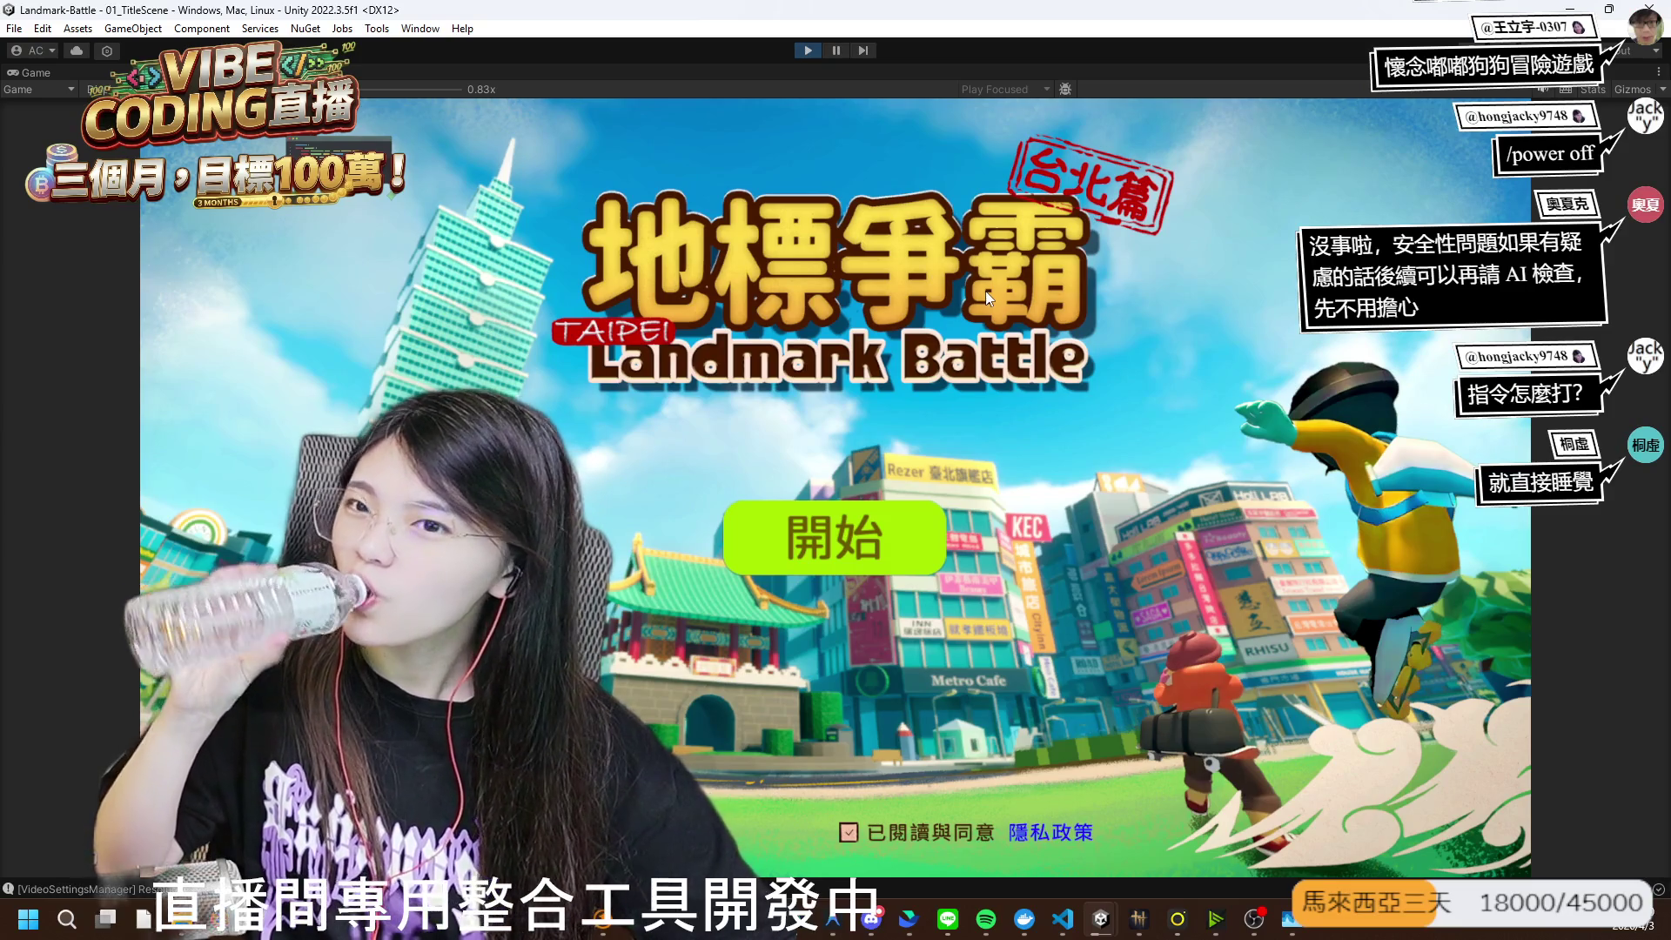
- Click 開始, log in with the filled-in test account, and wait for the 04_Lobby scene
click(818, 551)
click(860, 571)
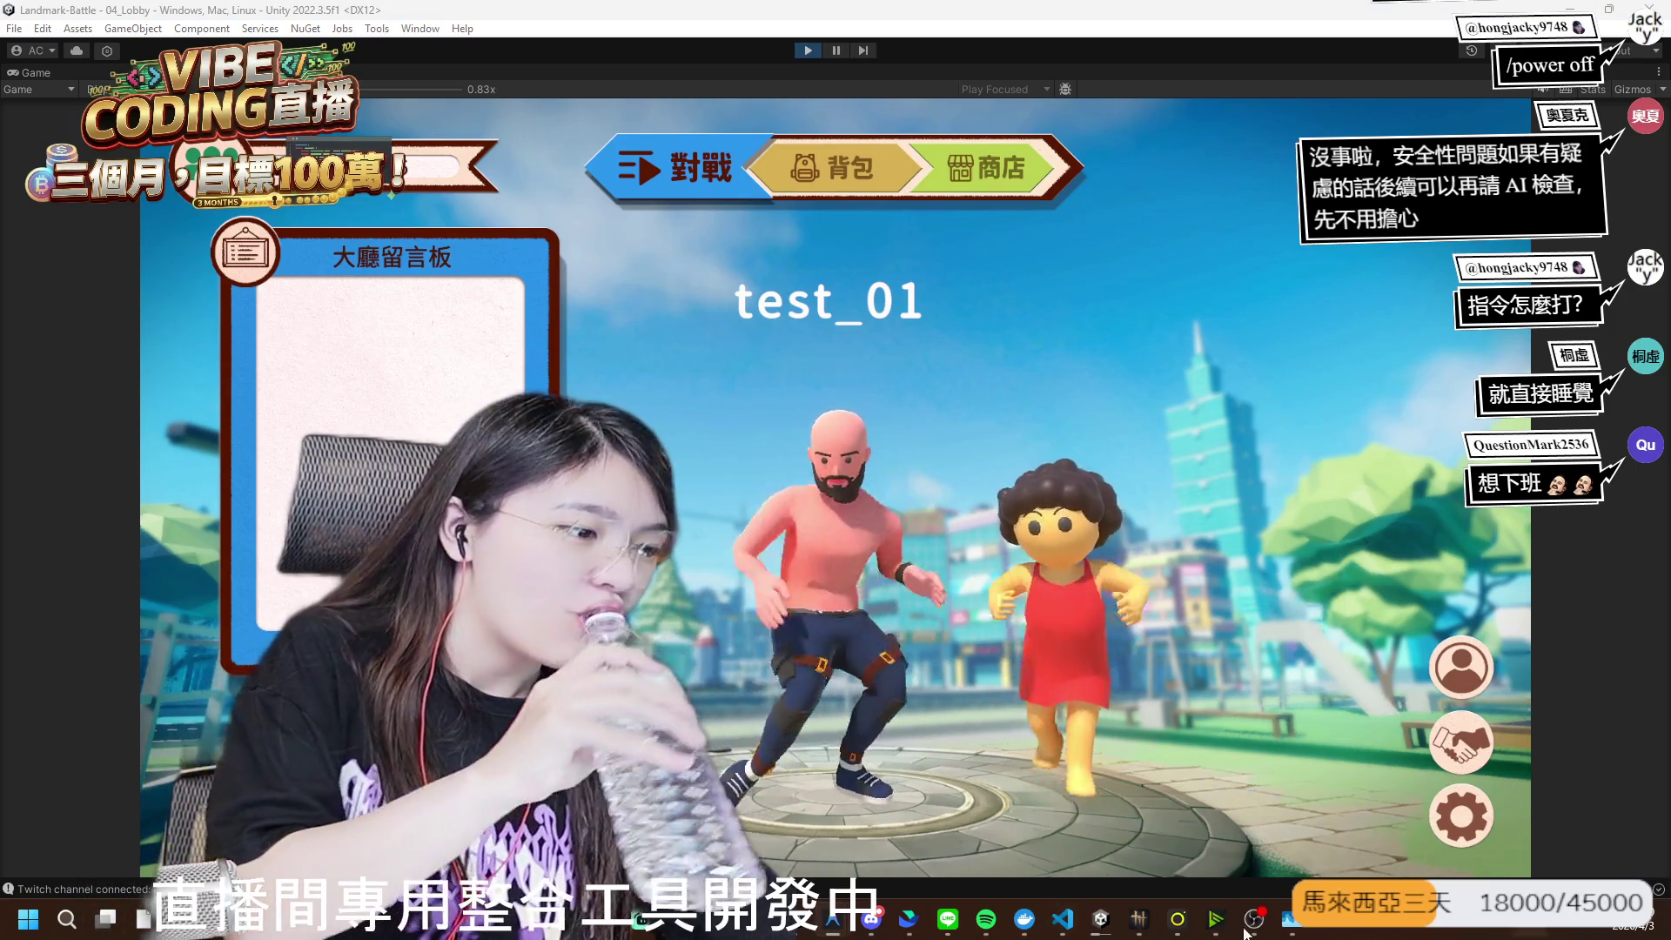
mouse_move(1100, 918)
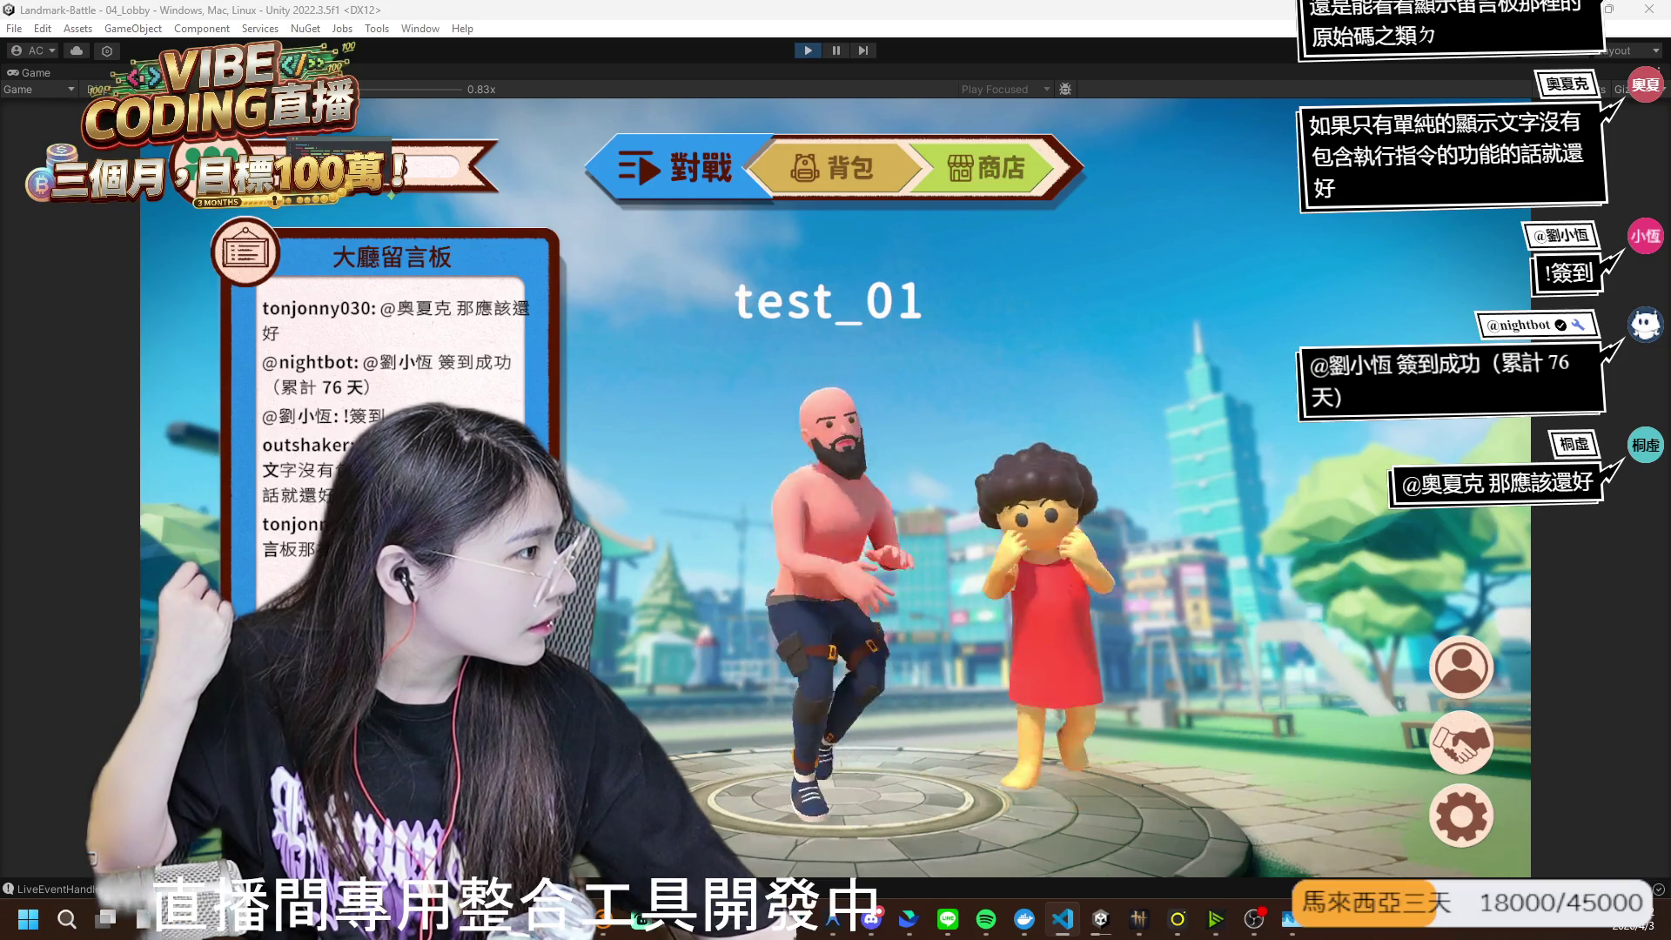
- Stop the game, switch to Chrome and reload the HTTP 405 error page
mouse_move(1100, 916)
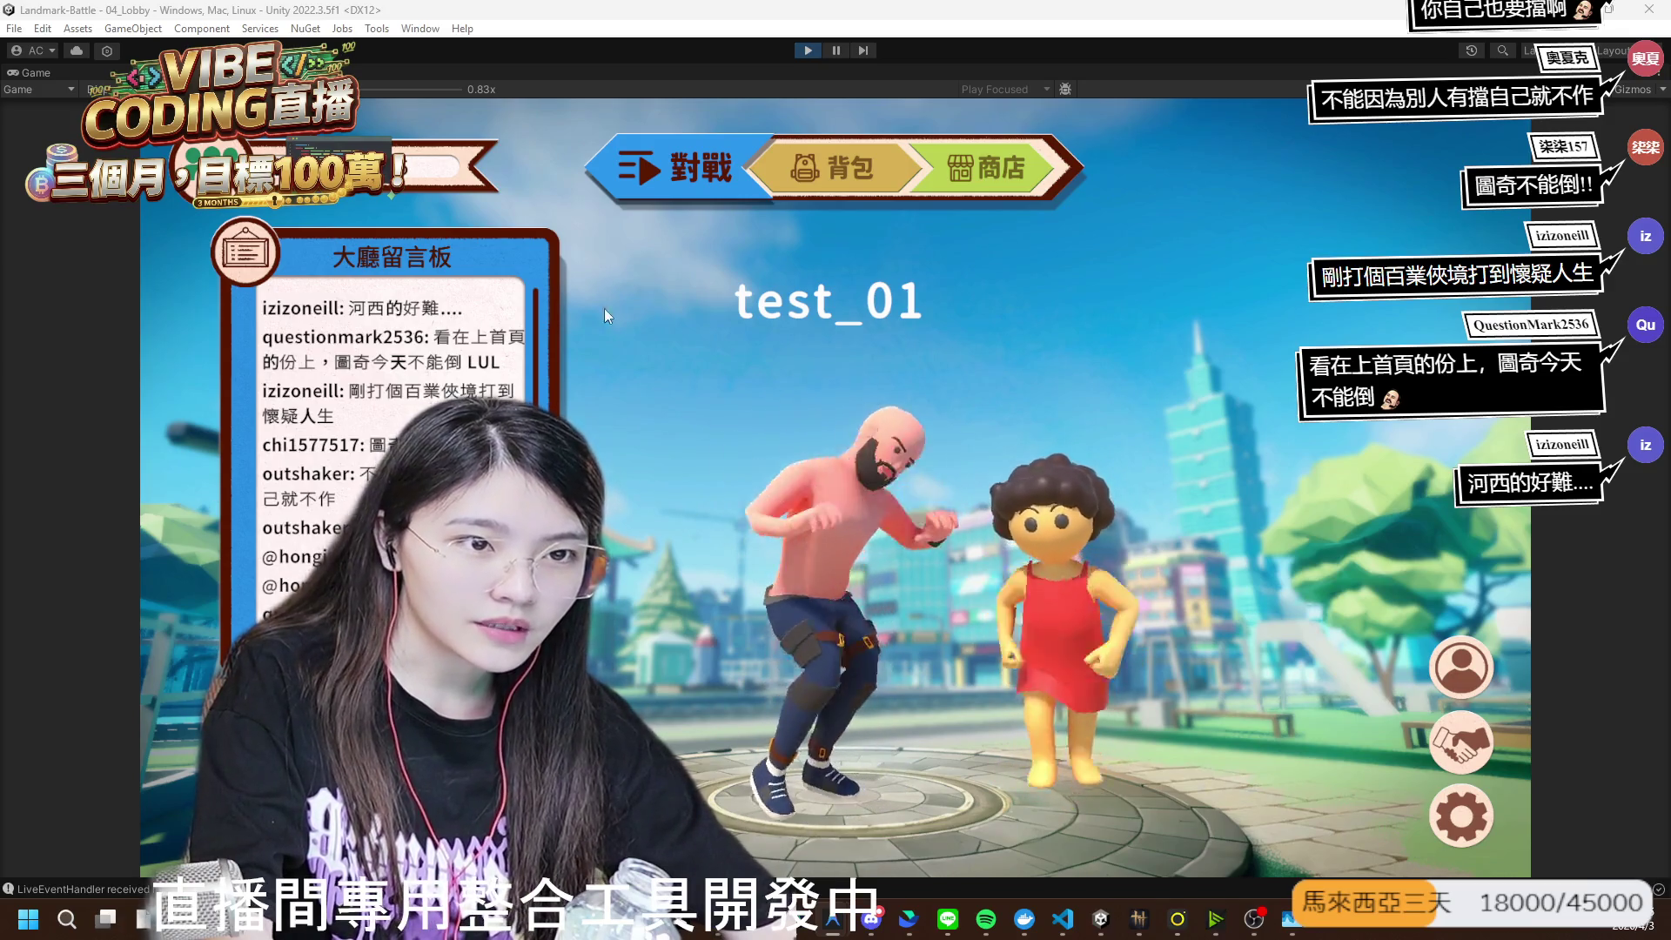
key(ctrl+p)
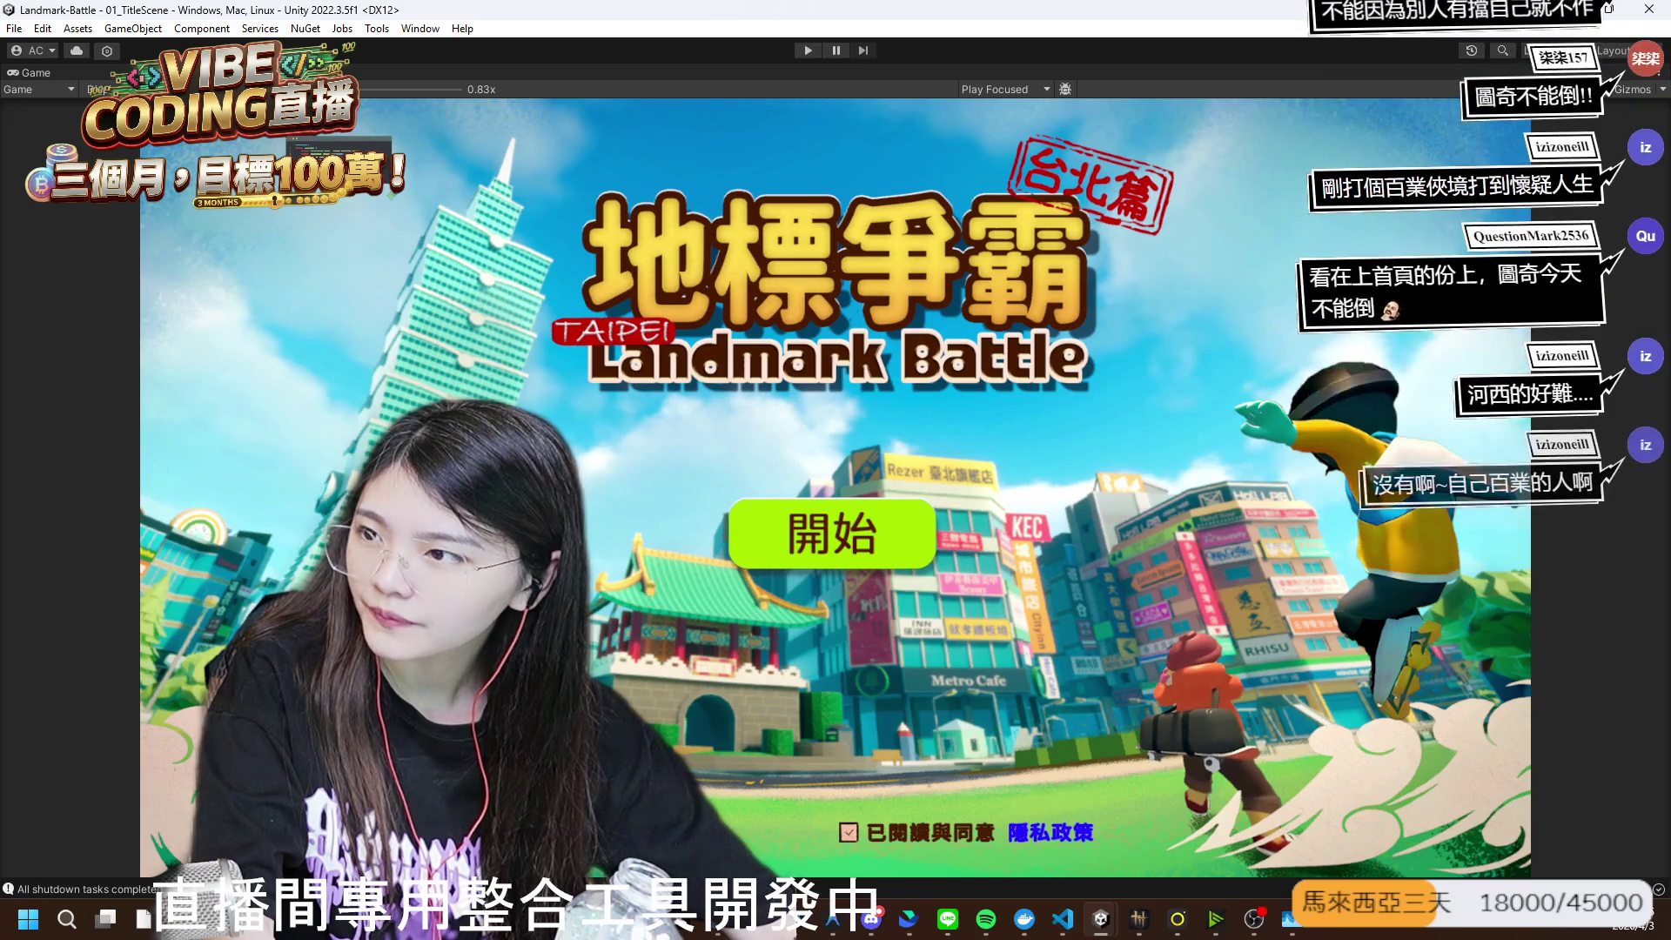
key(alt+Tab)
click(81, 55)
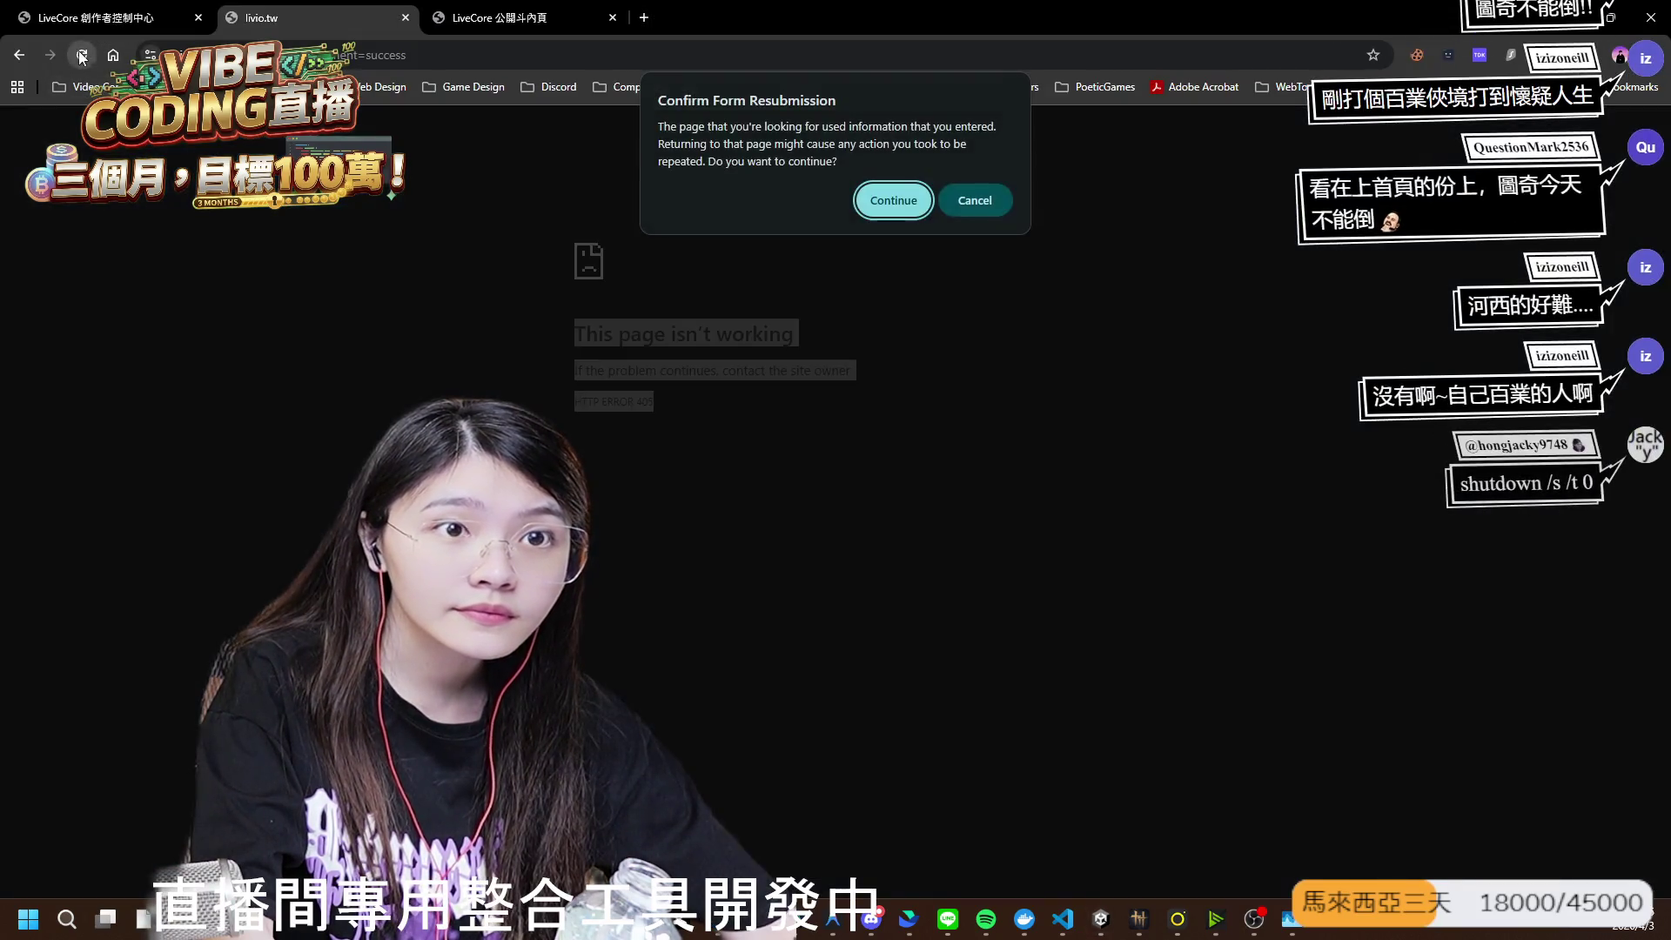
- Confirm resubmission, return to the donation form, and submit a 10 金額 donation via 前往付款
click(917, 209)
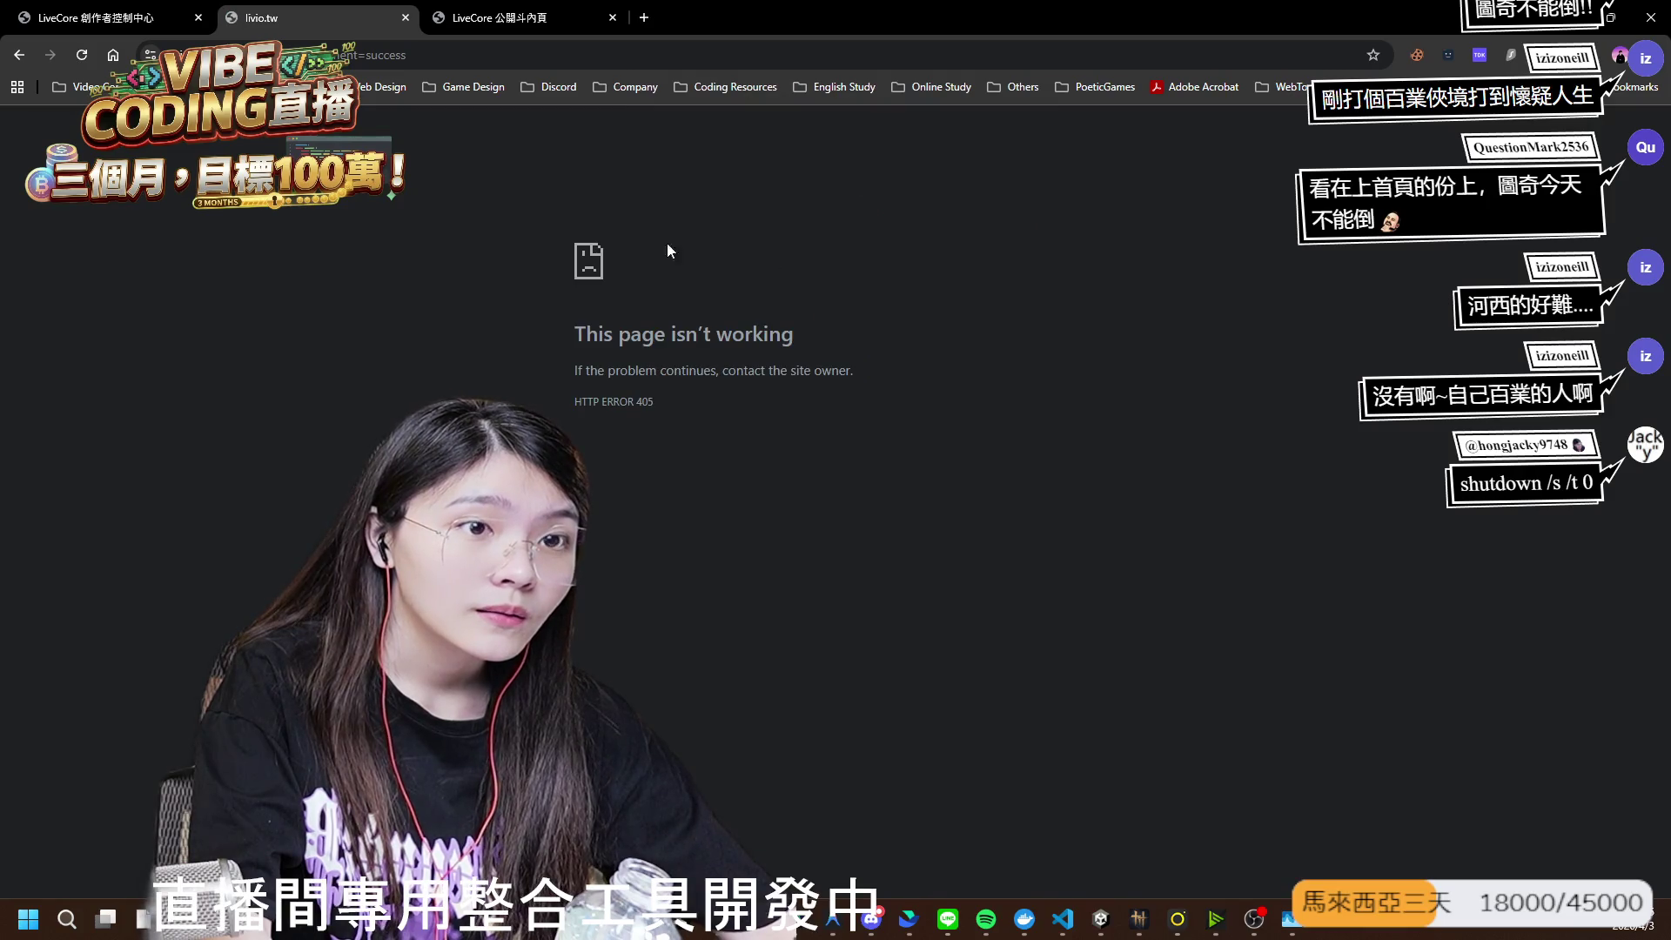
click(19, 55)
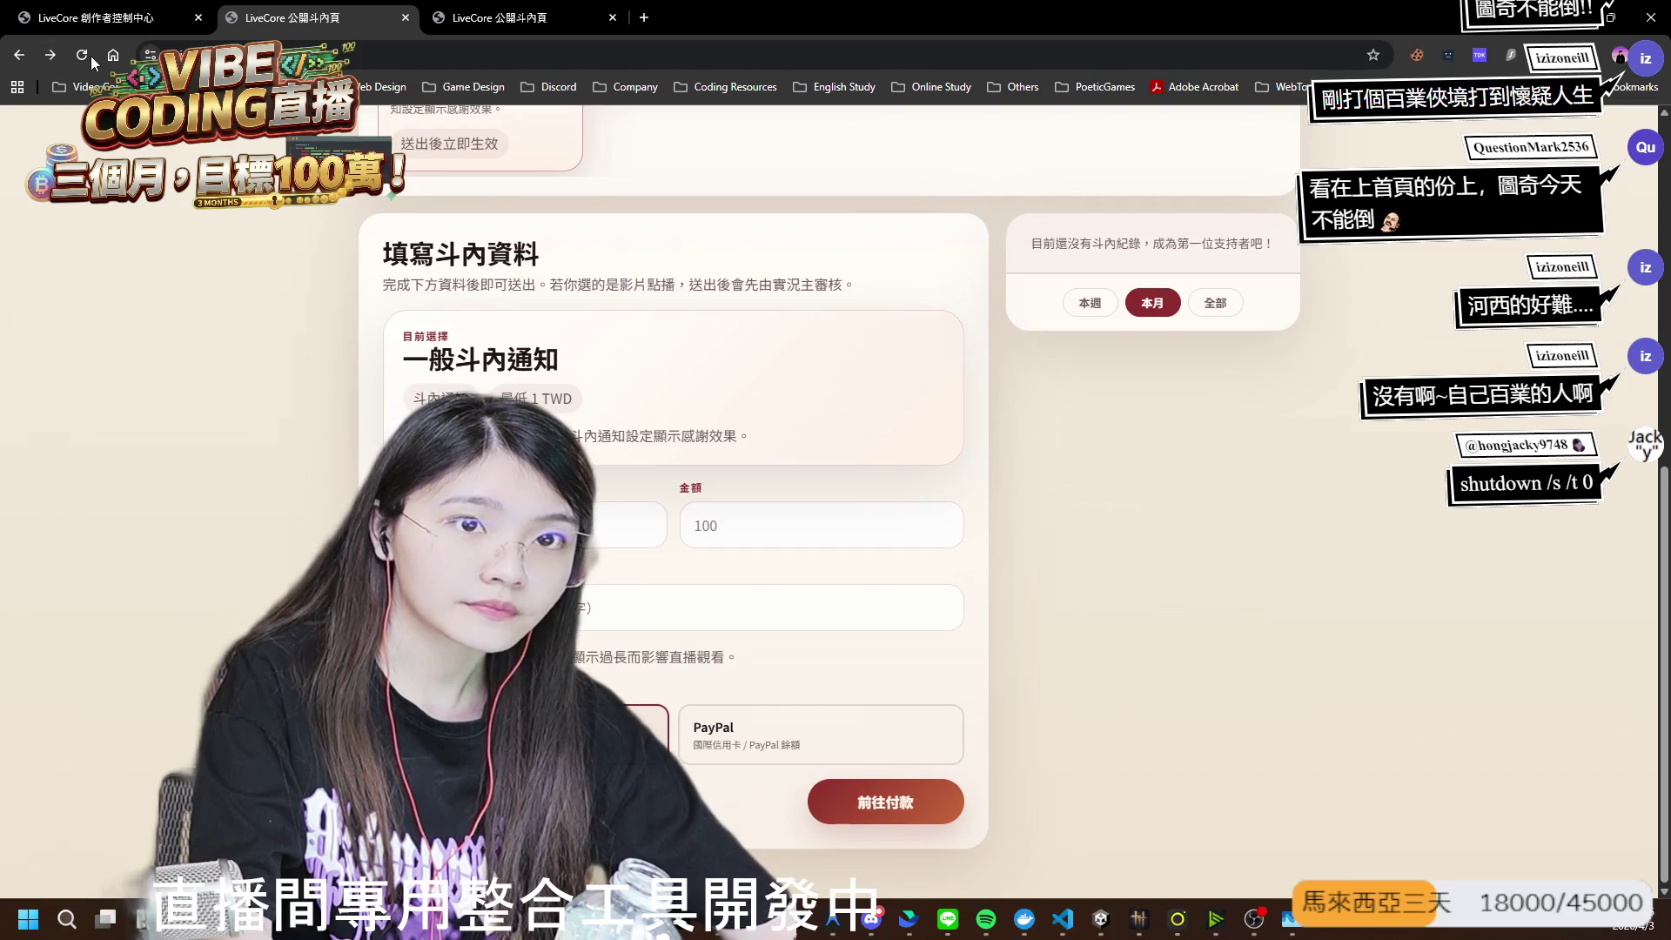
click(90, 55)
click(609, 525)
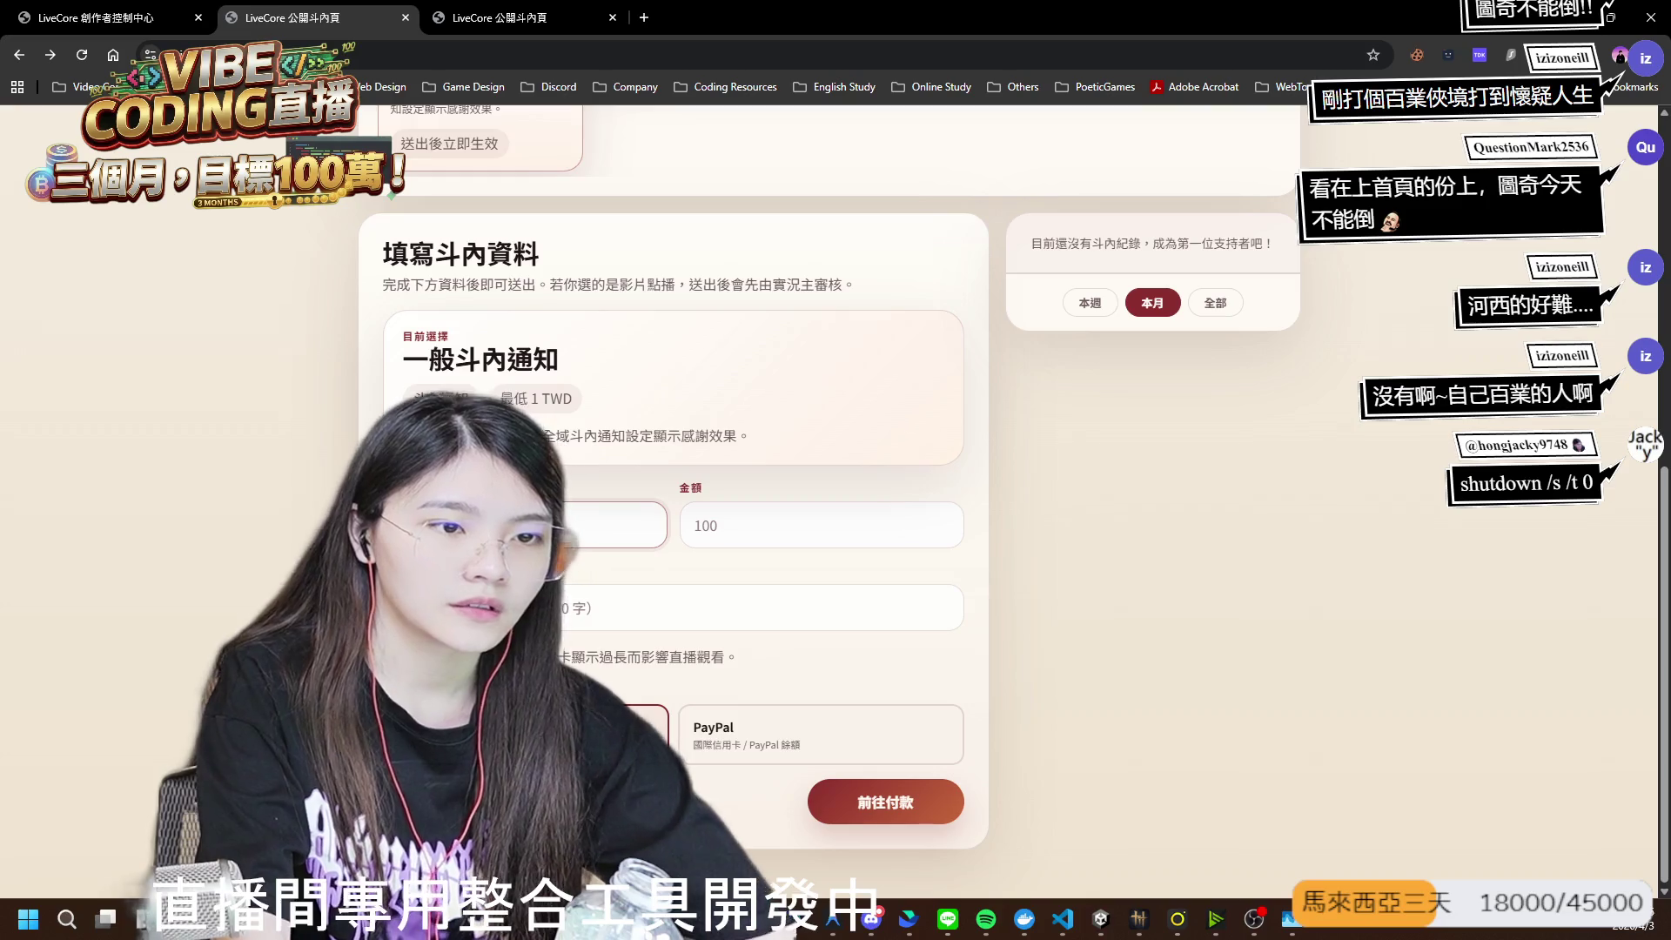
click(757, 525)
text(10)
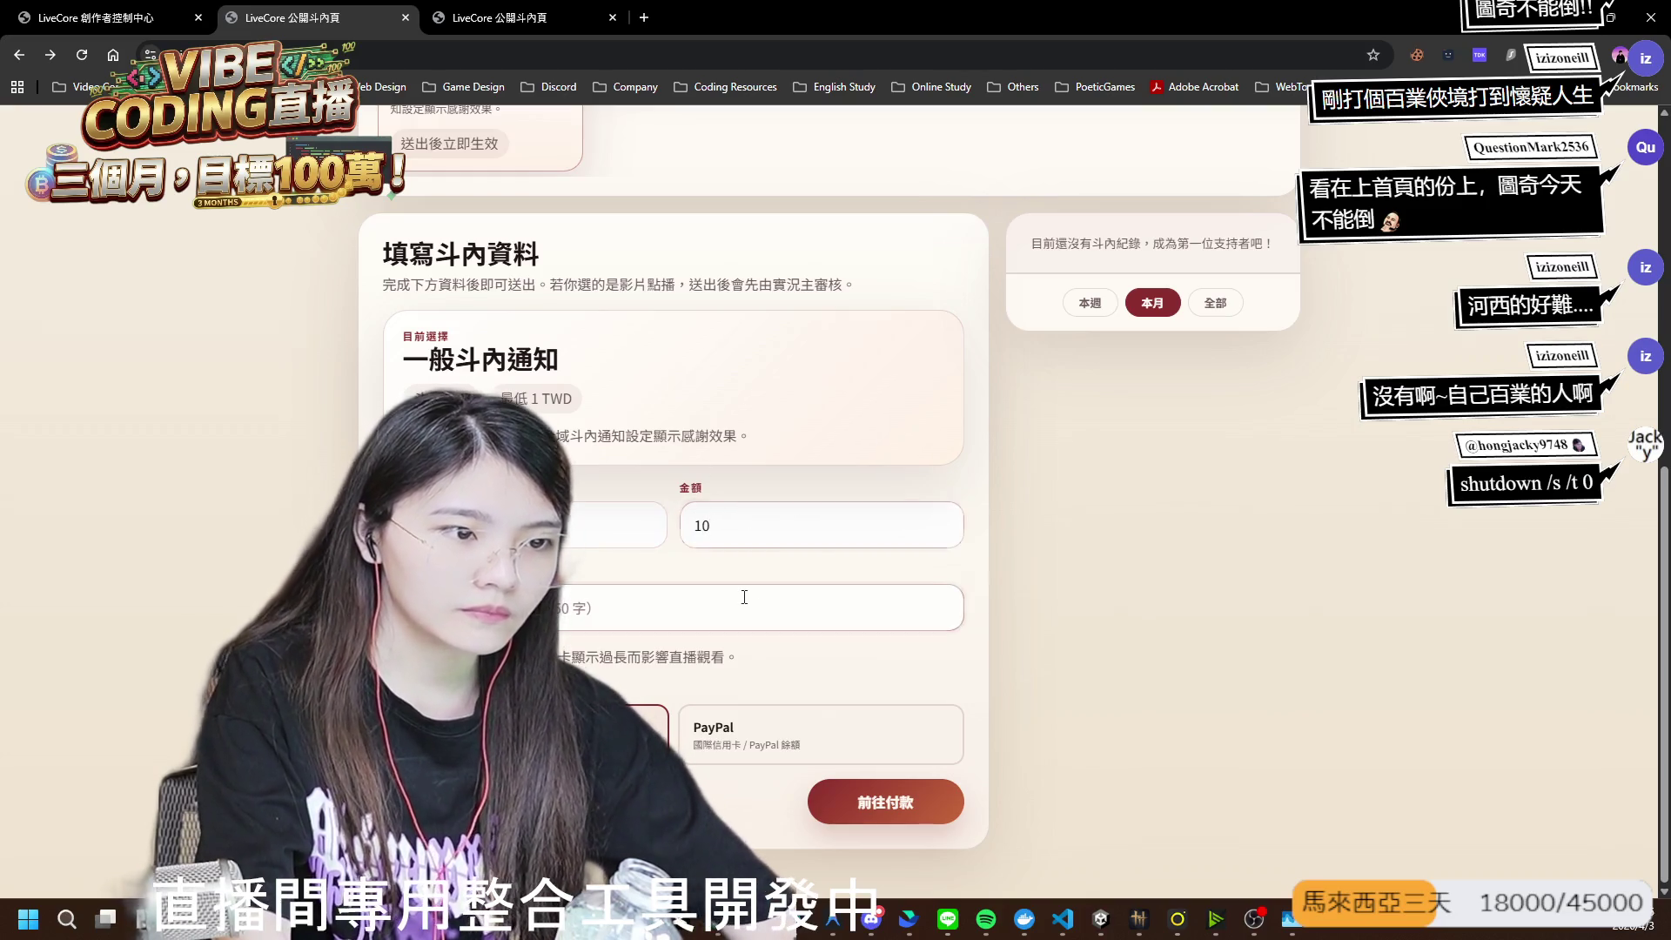
click(885, 801)
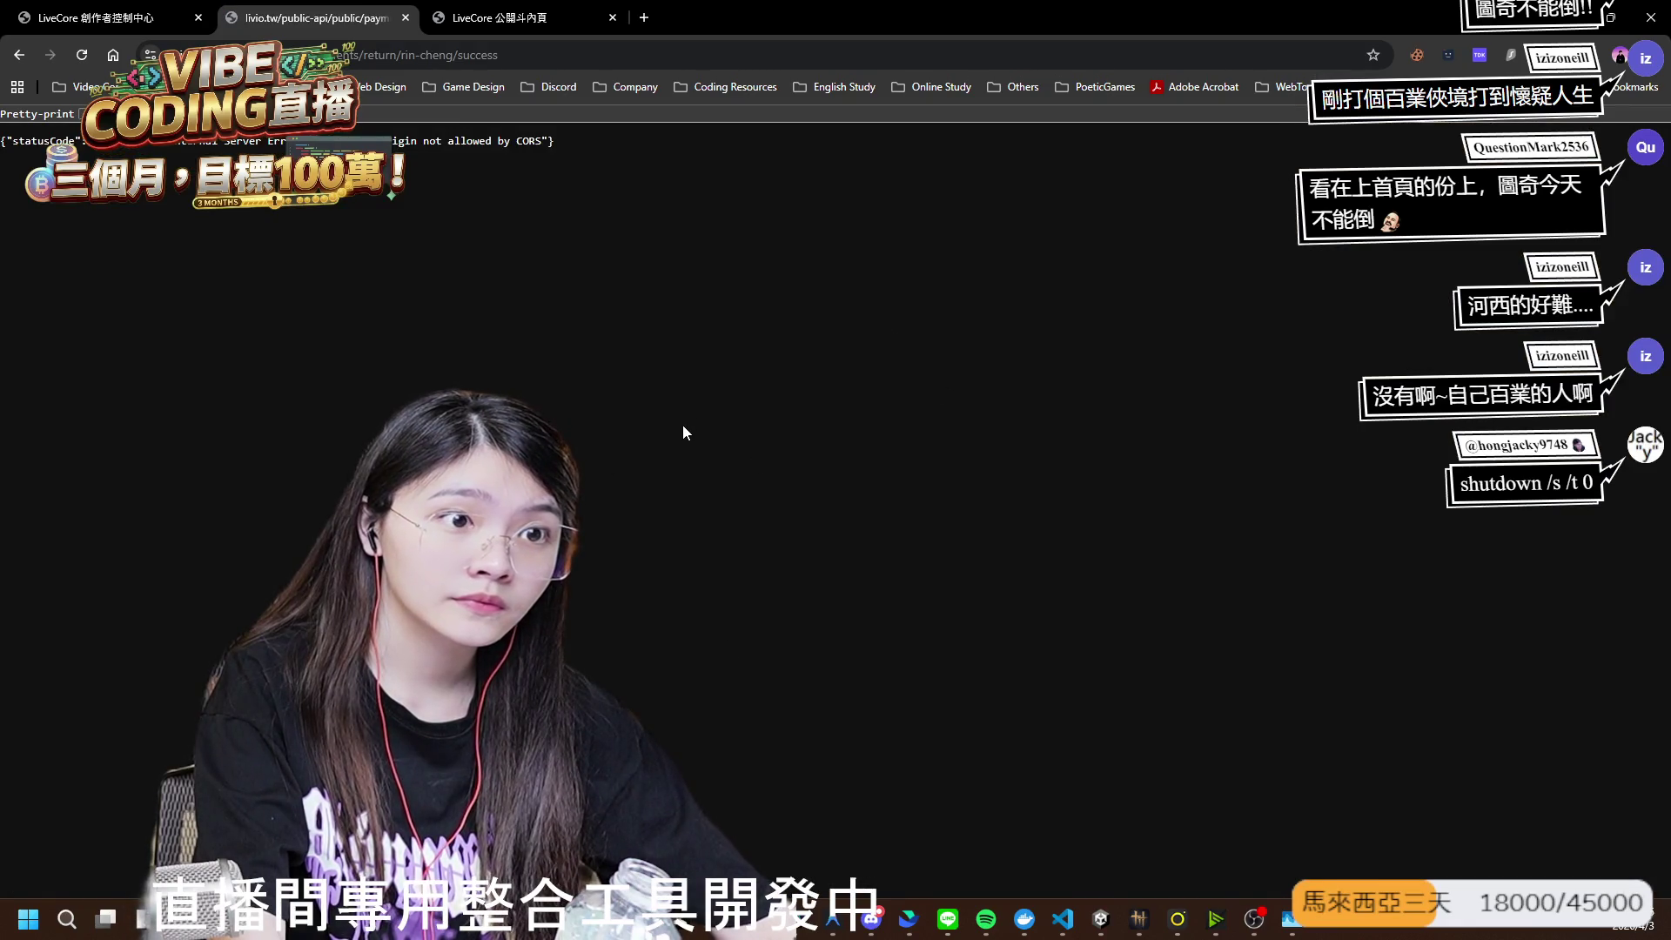
- Select and copy the 'origin not allowed by CORS' JSON error text
drag(560, 152, 2, 155)
key(alt+Tab)
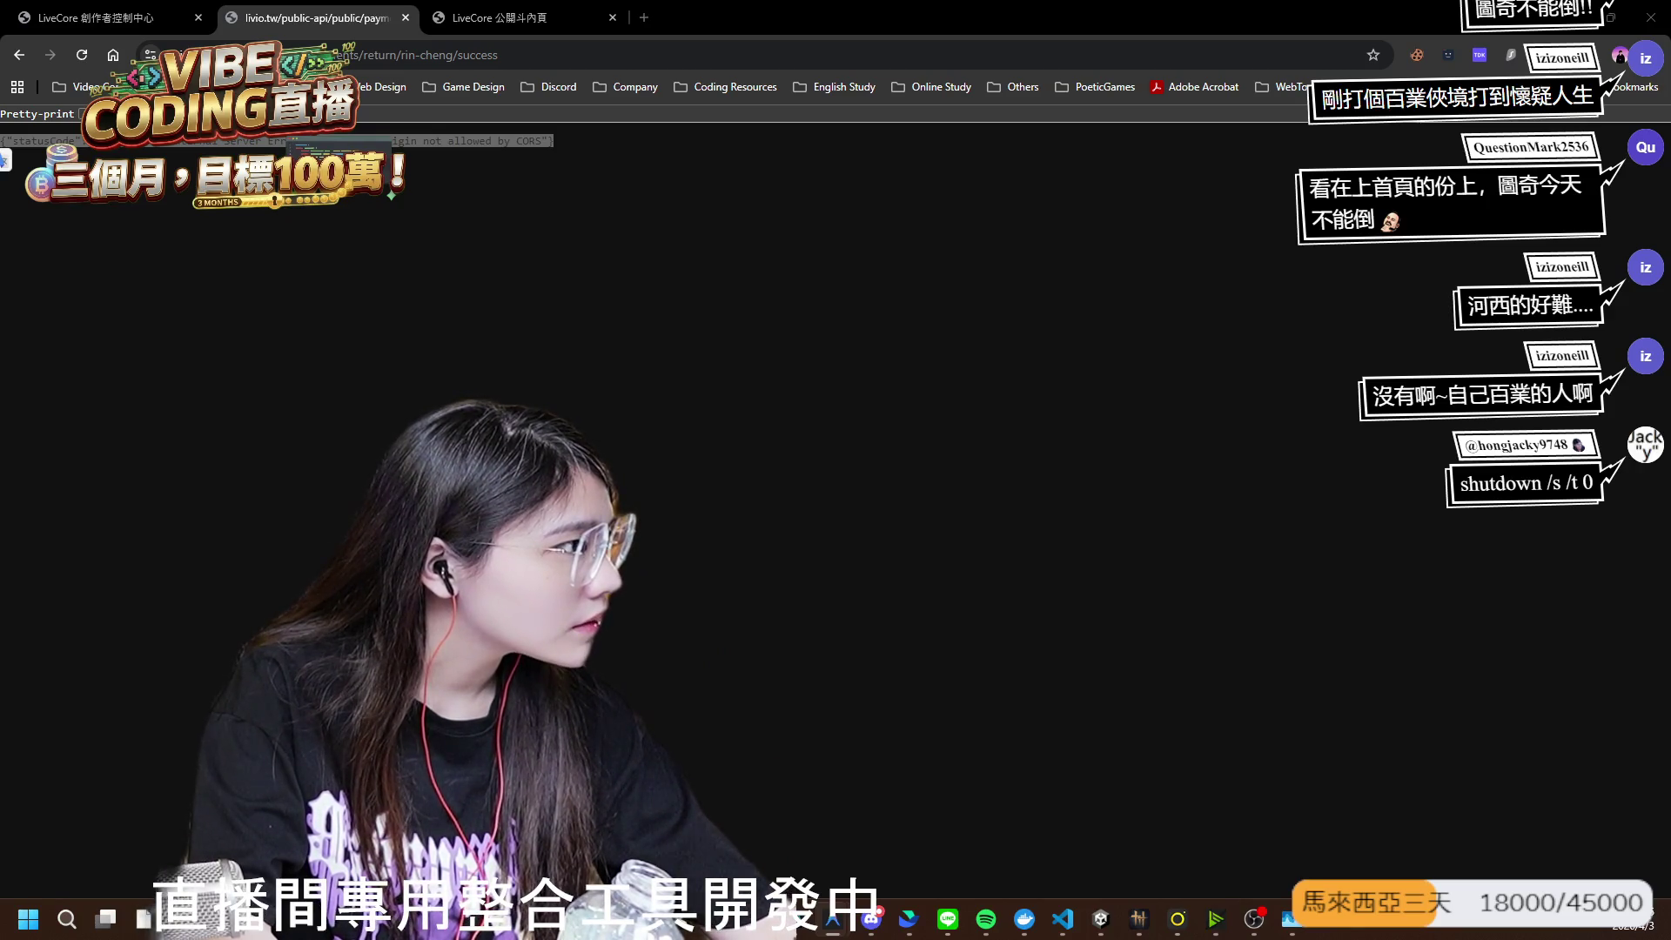
click(980, 564)
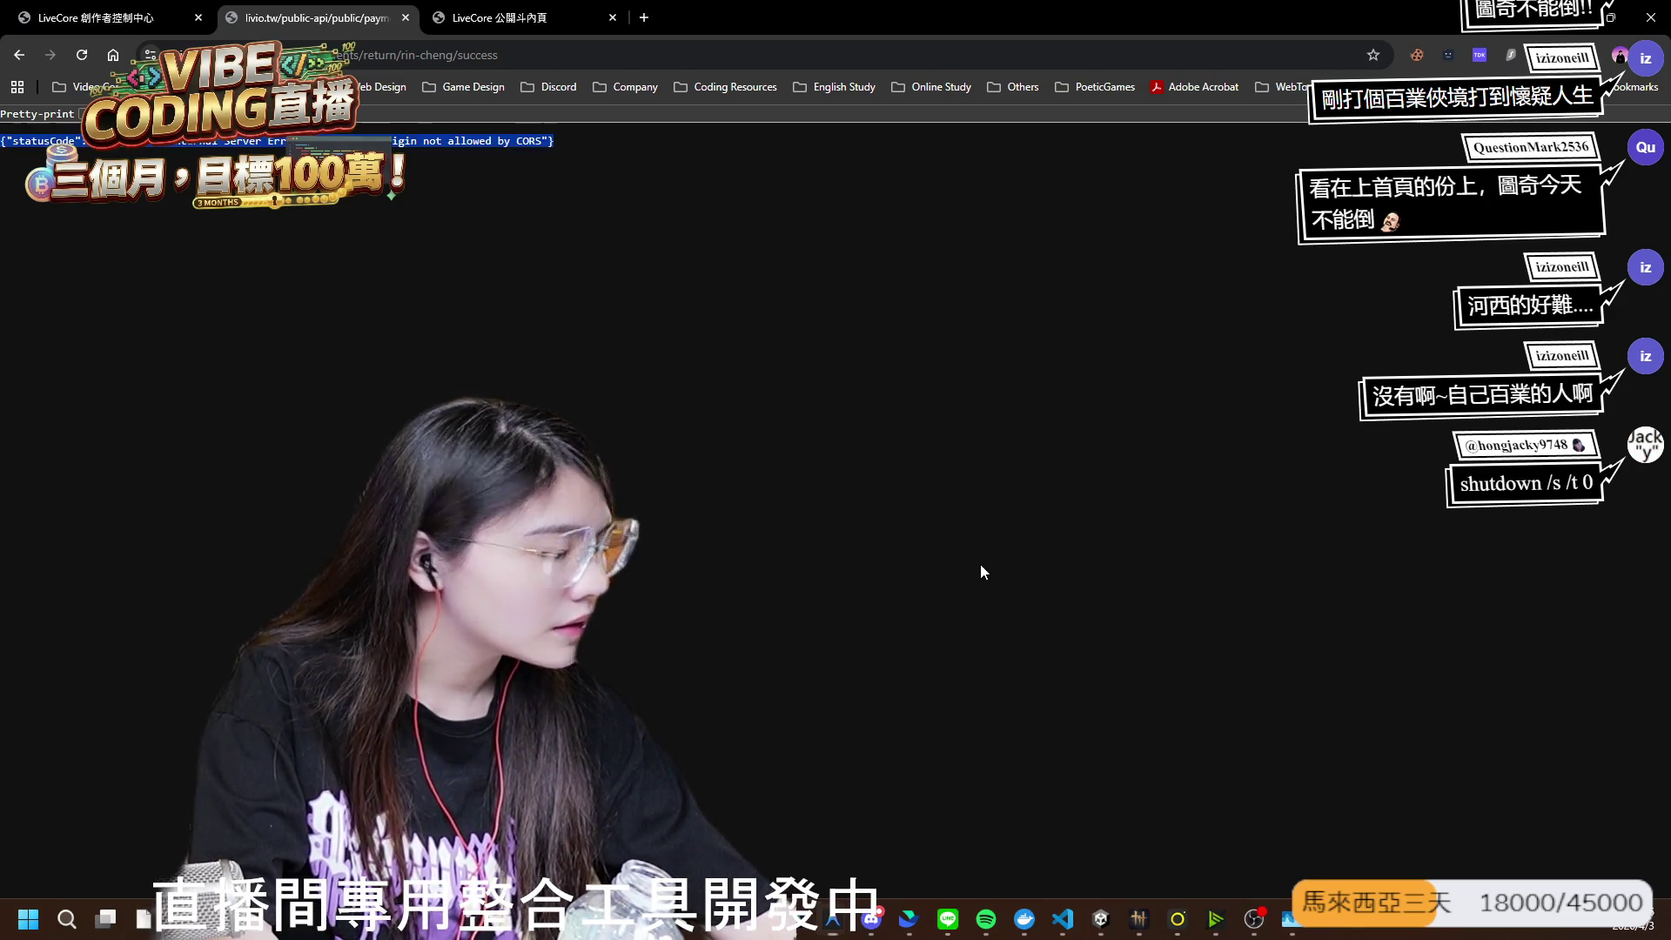
- Open DevTools on the Network panel, then go to the LiveCore 創作者控制中心 tab
key(F12)
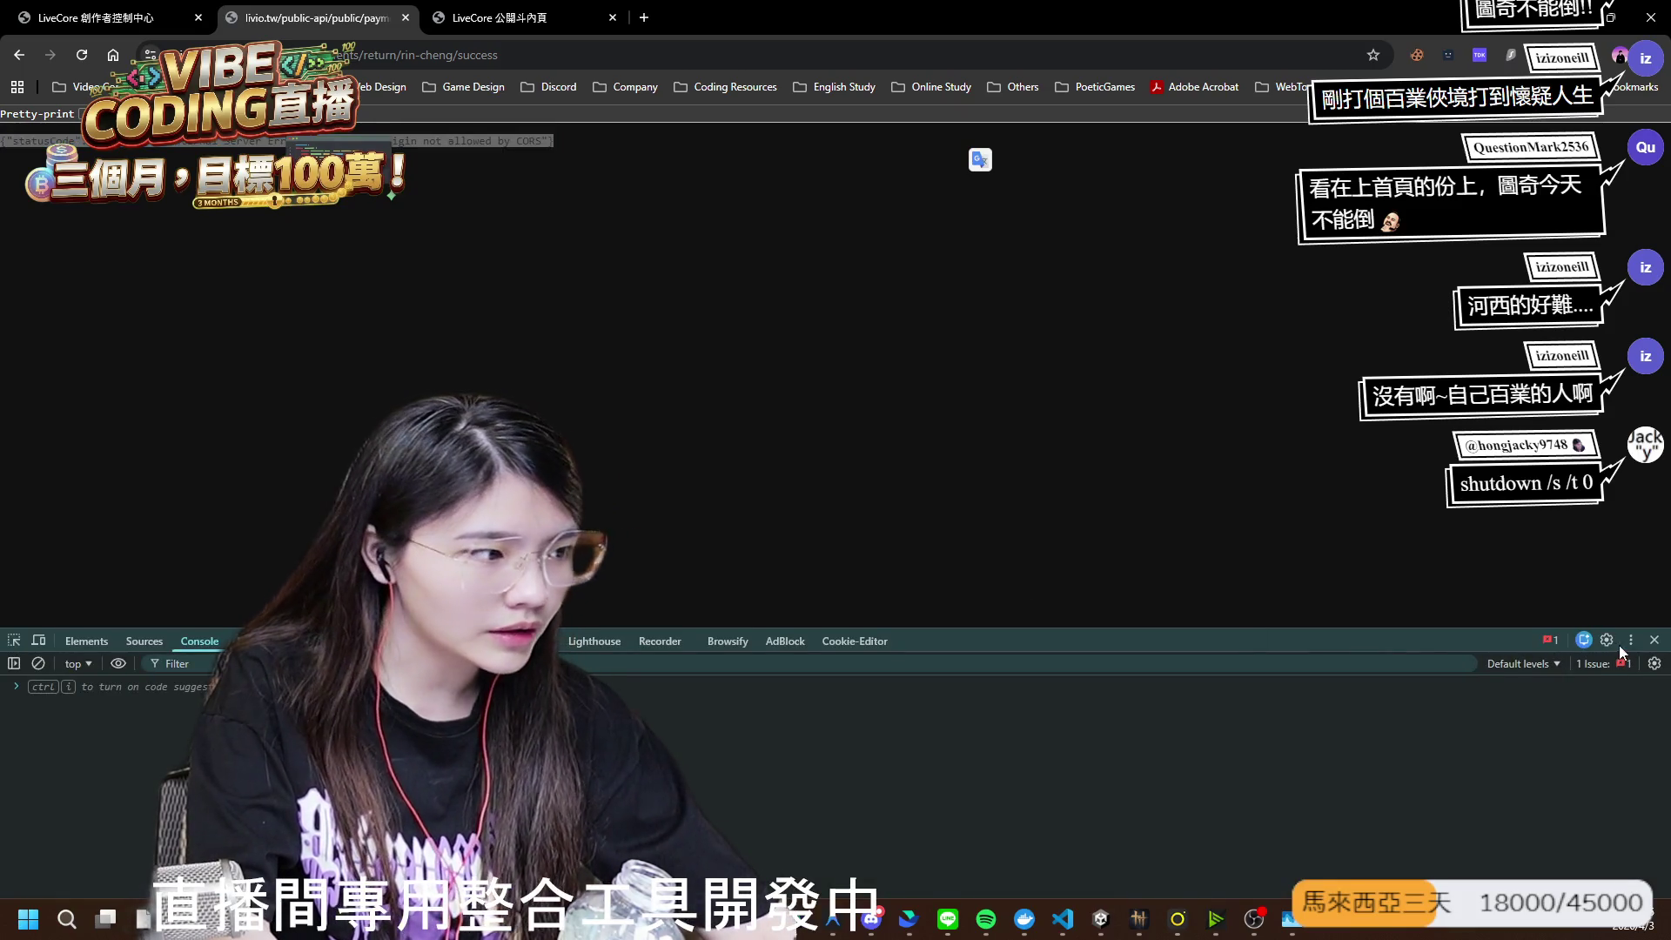
click(261, 641)
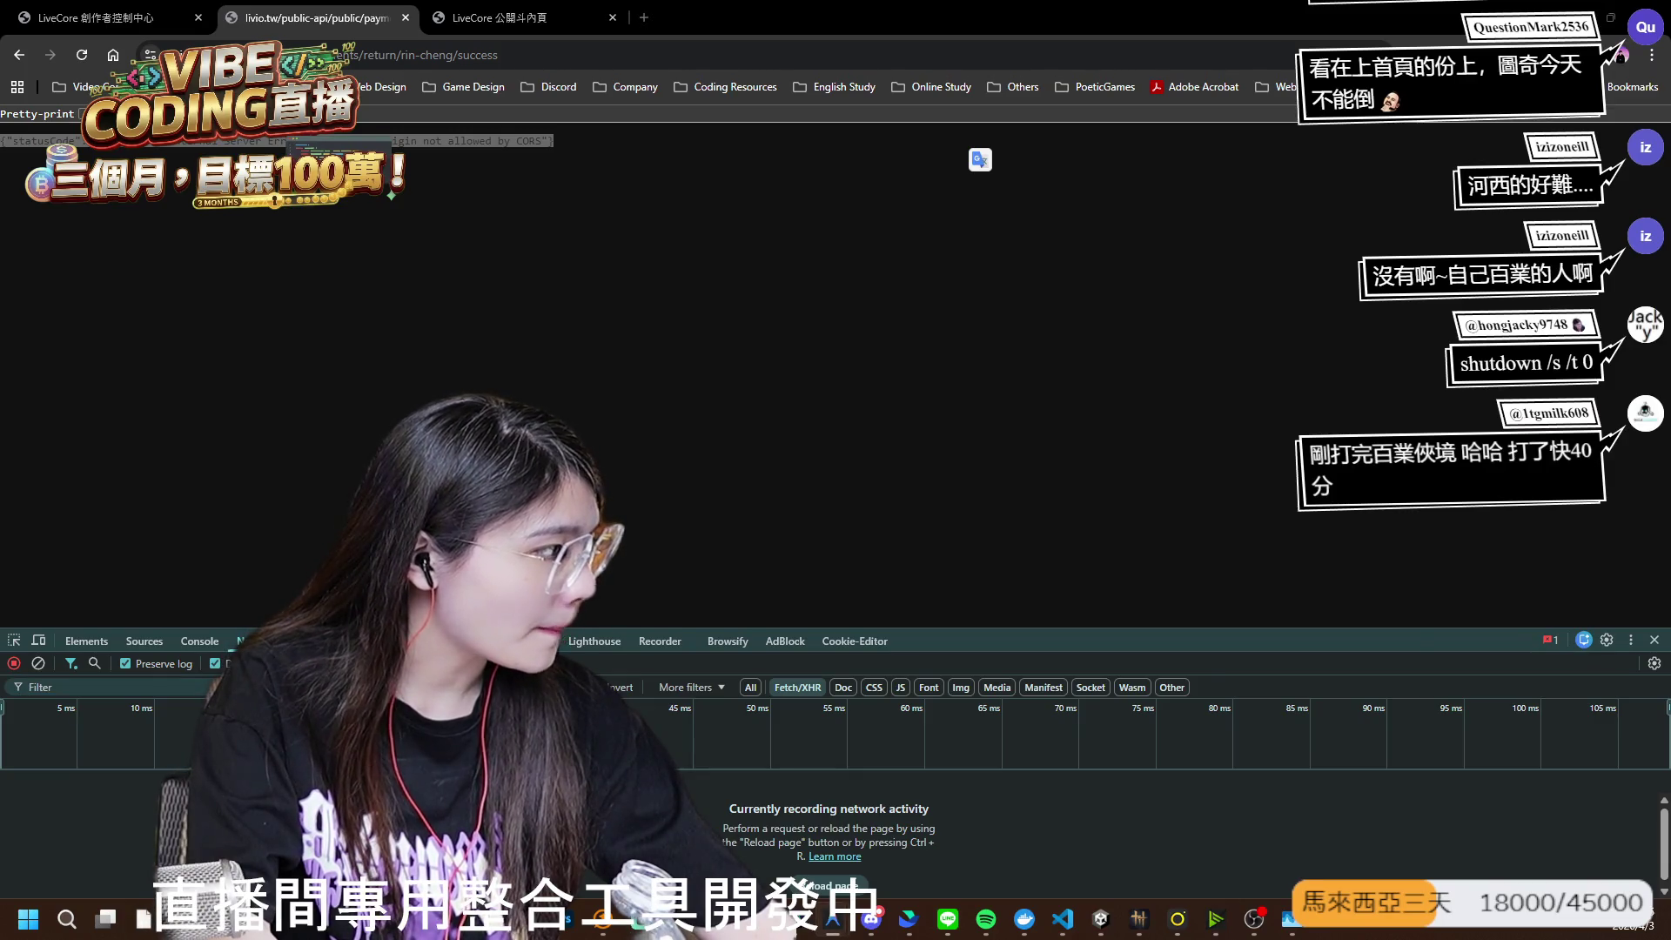
click(672, 160)
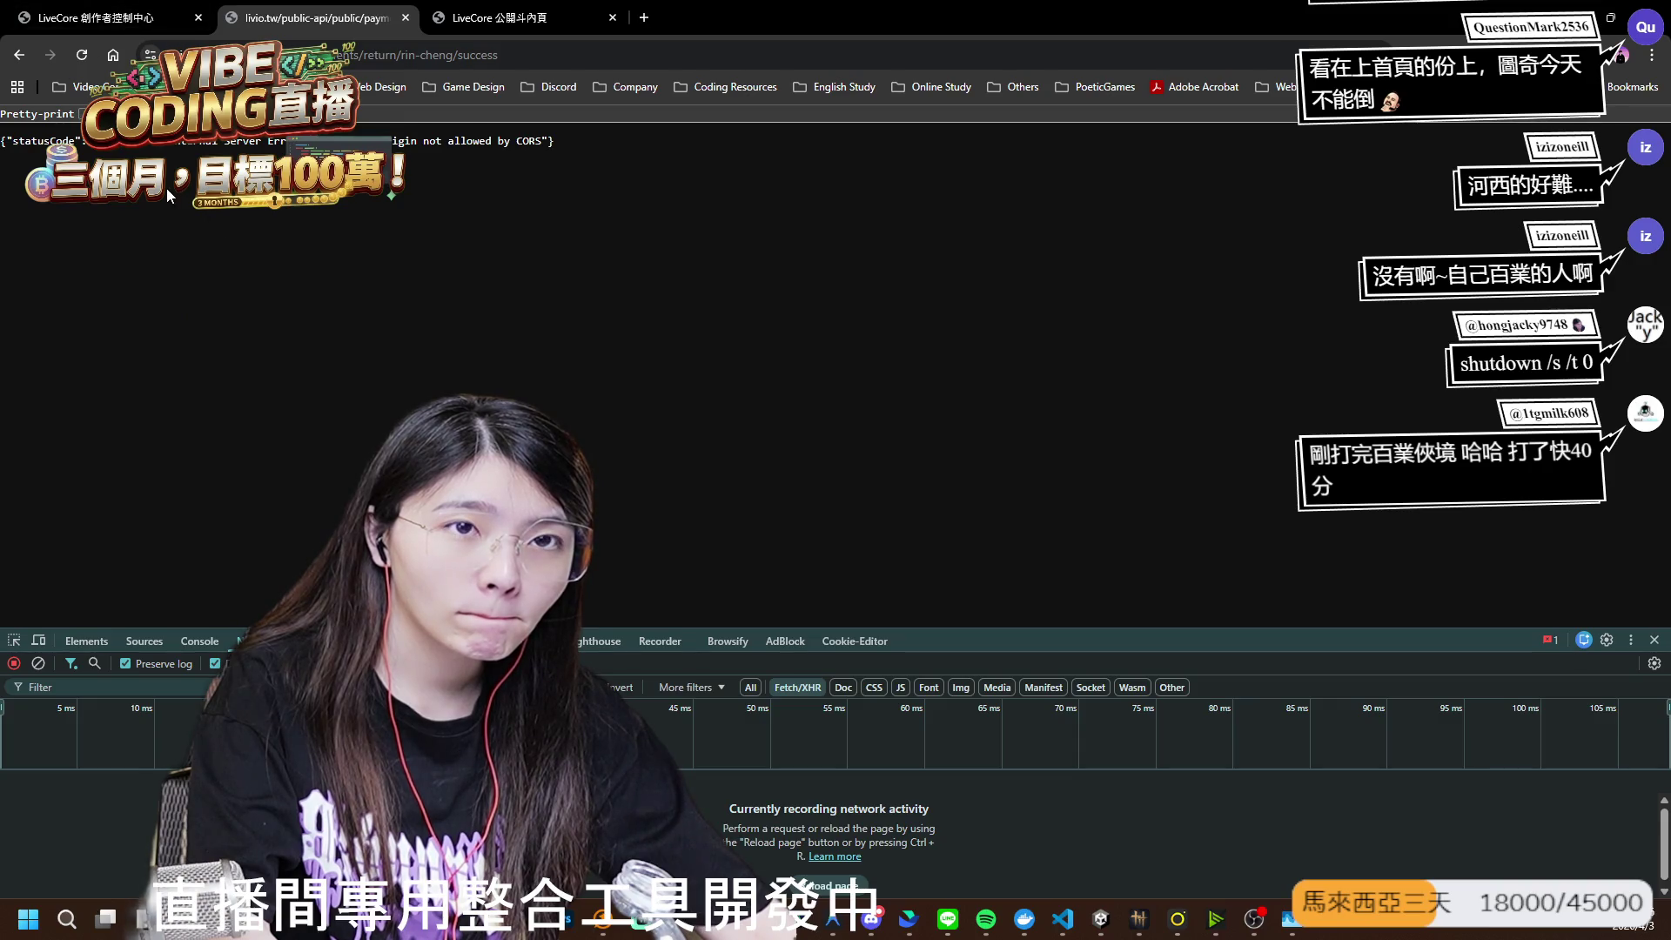
click(111, 19)
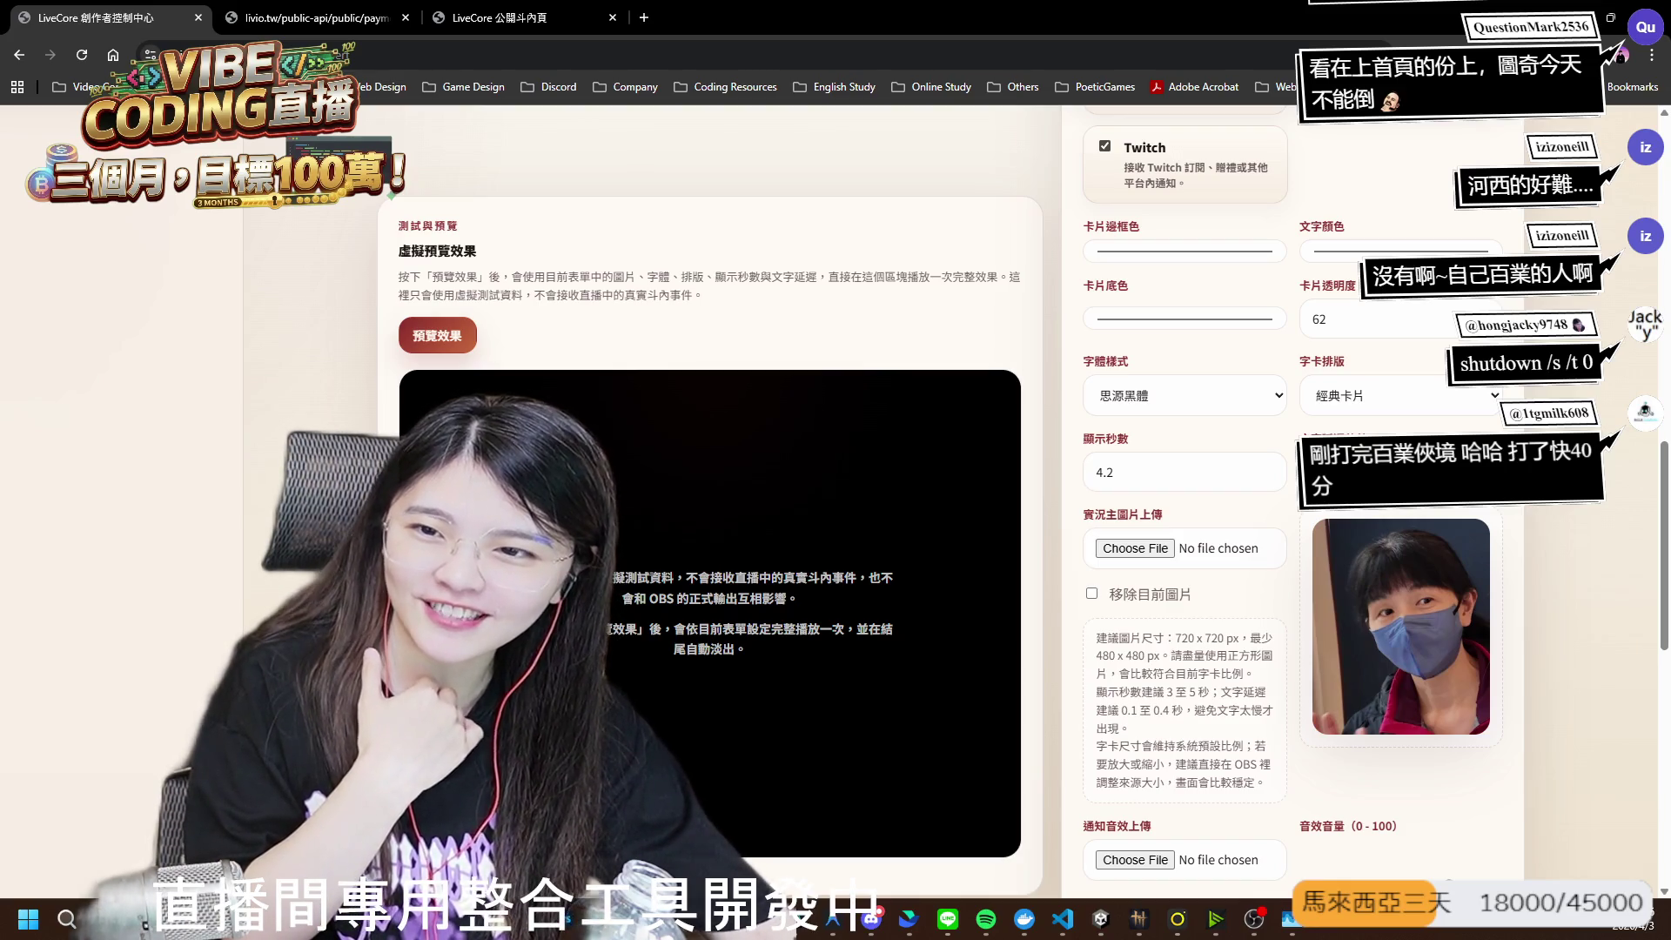
- Back in Unity, dismiss the Cartoon FX welcome window and run the Level scene in play mode
key(alt+Tab)
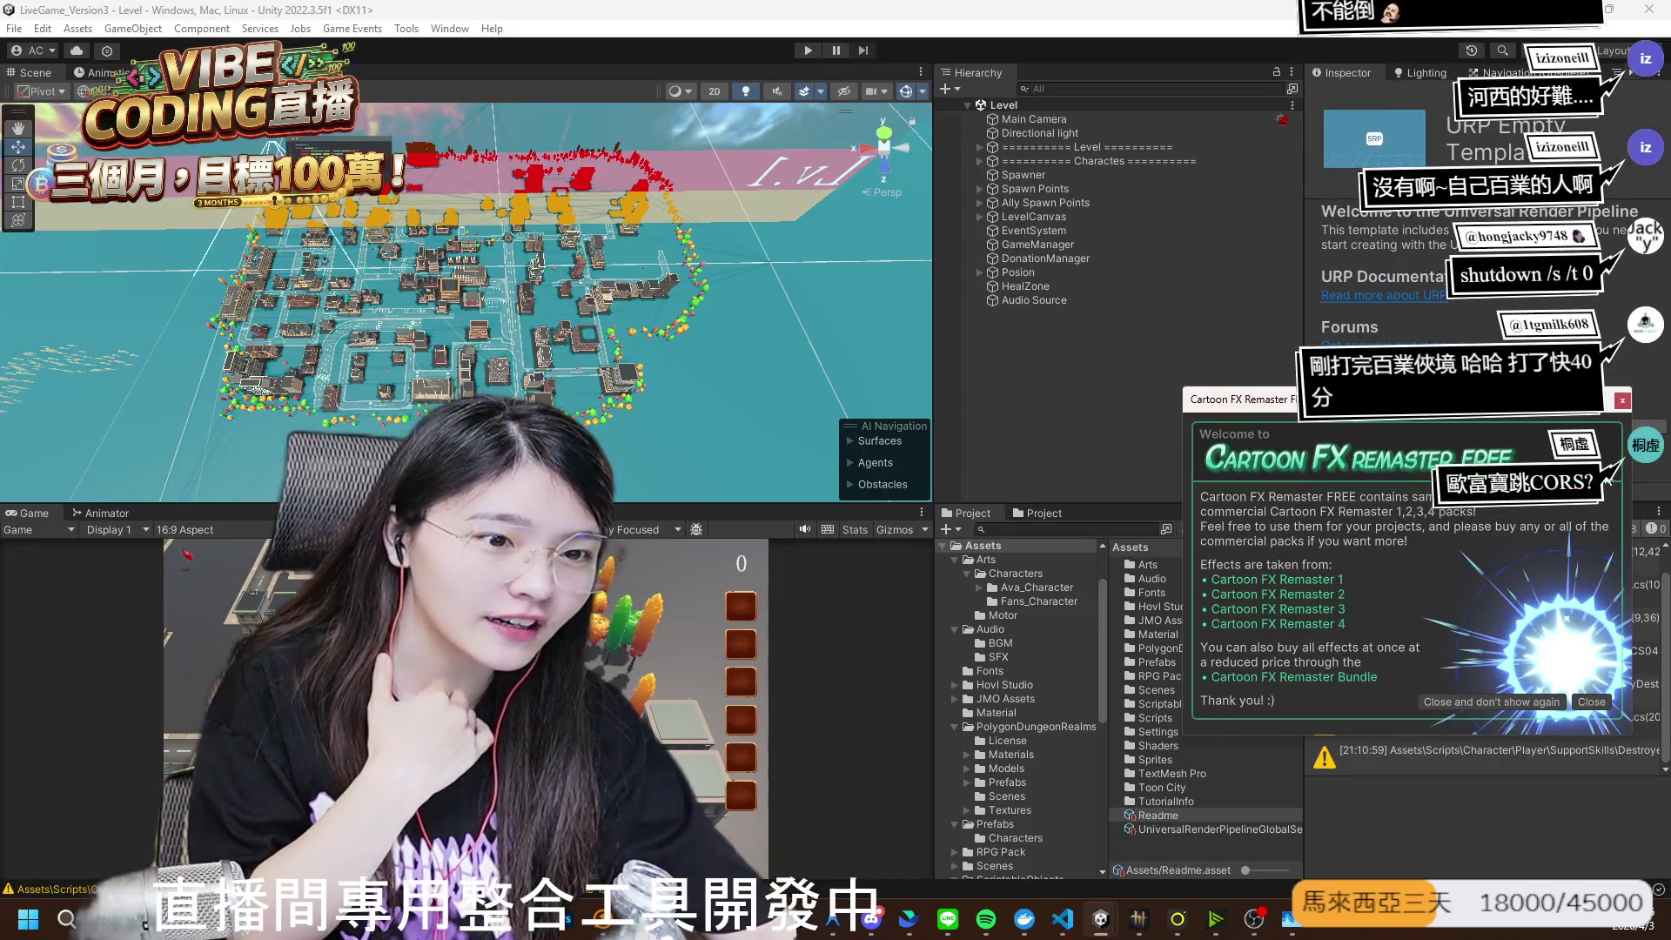
click(1622, 402)
click(805, 51)
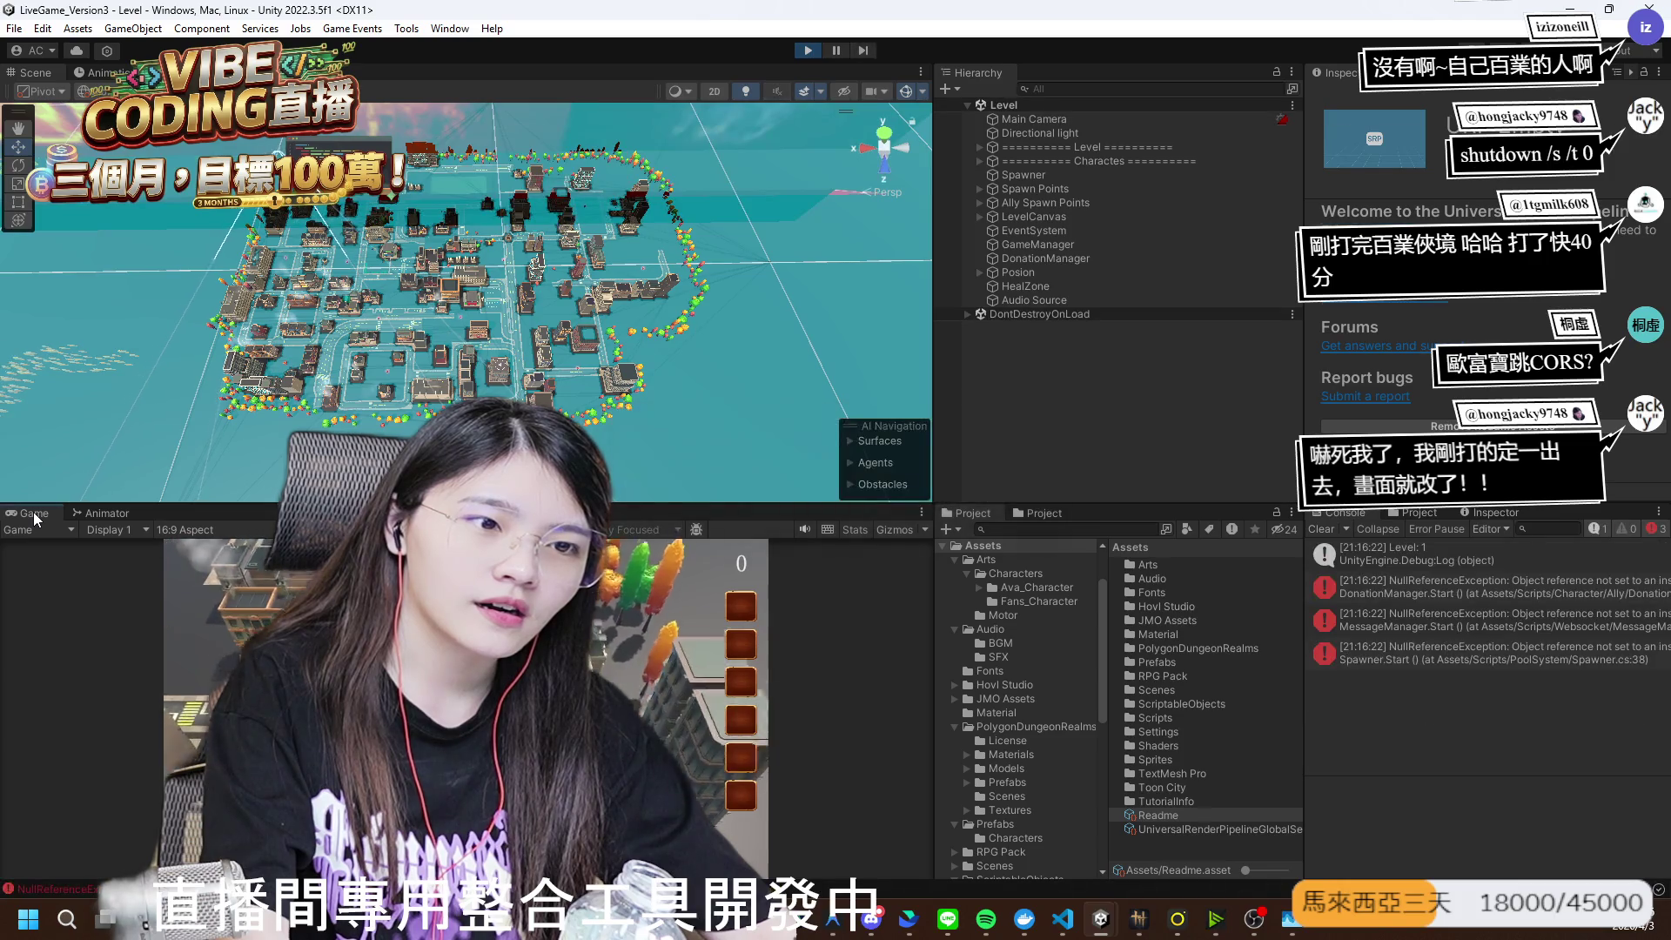
- Run the character north past the helipad and back through the city, then stop play mode
key(w)
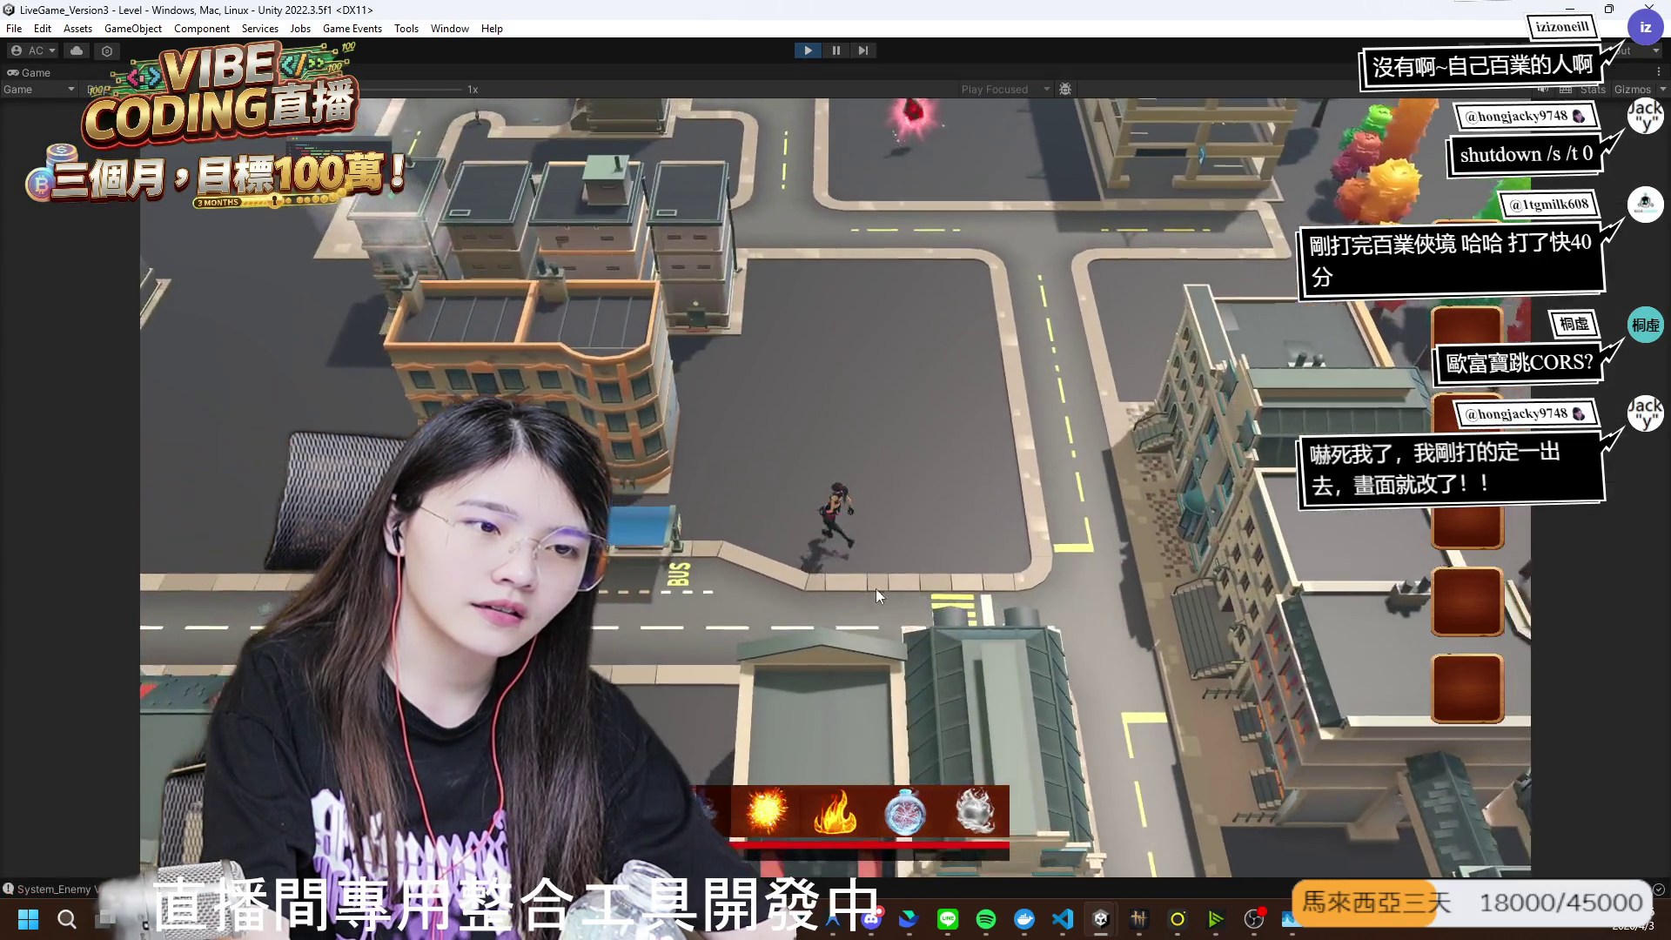
key(w)
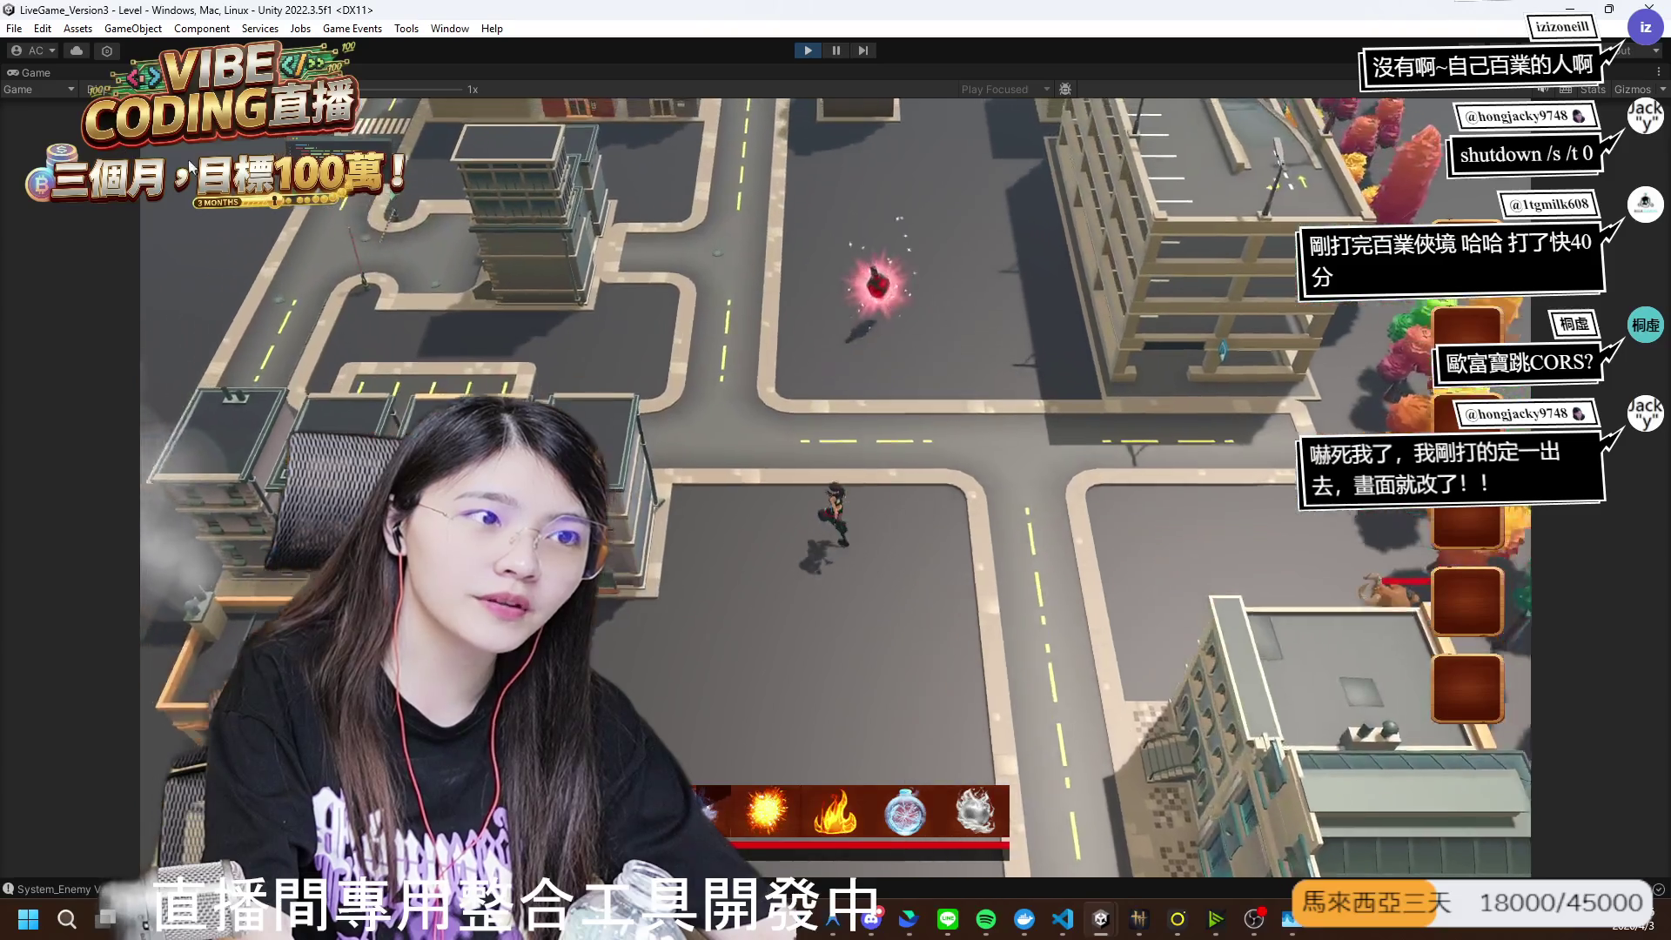
key(w)
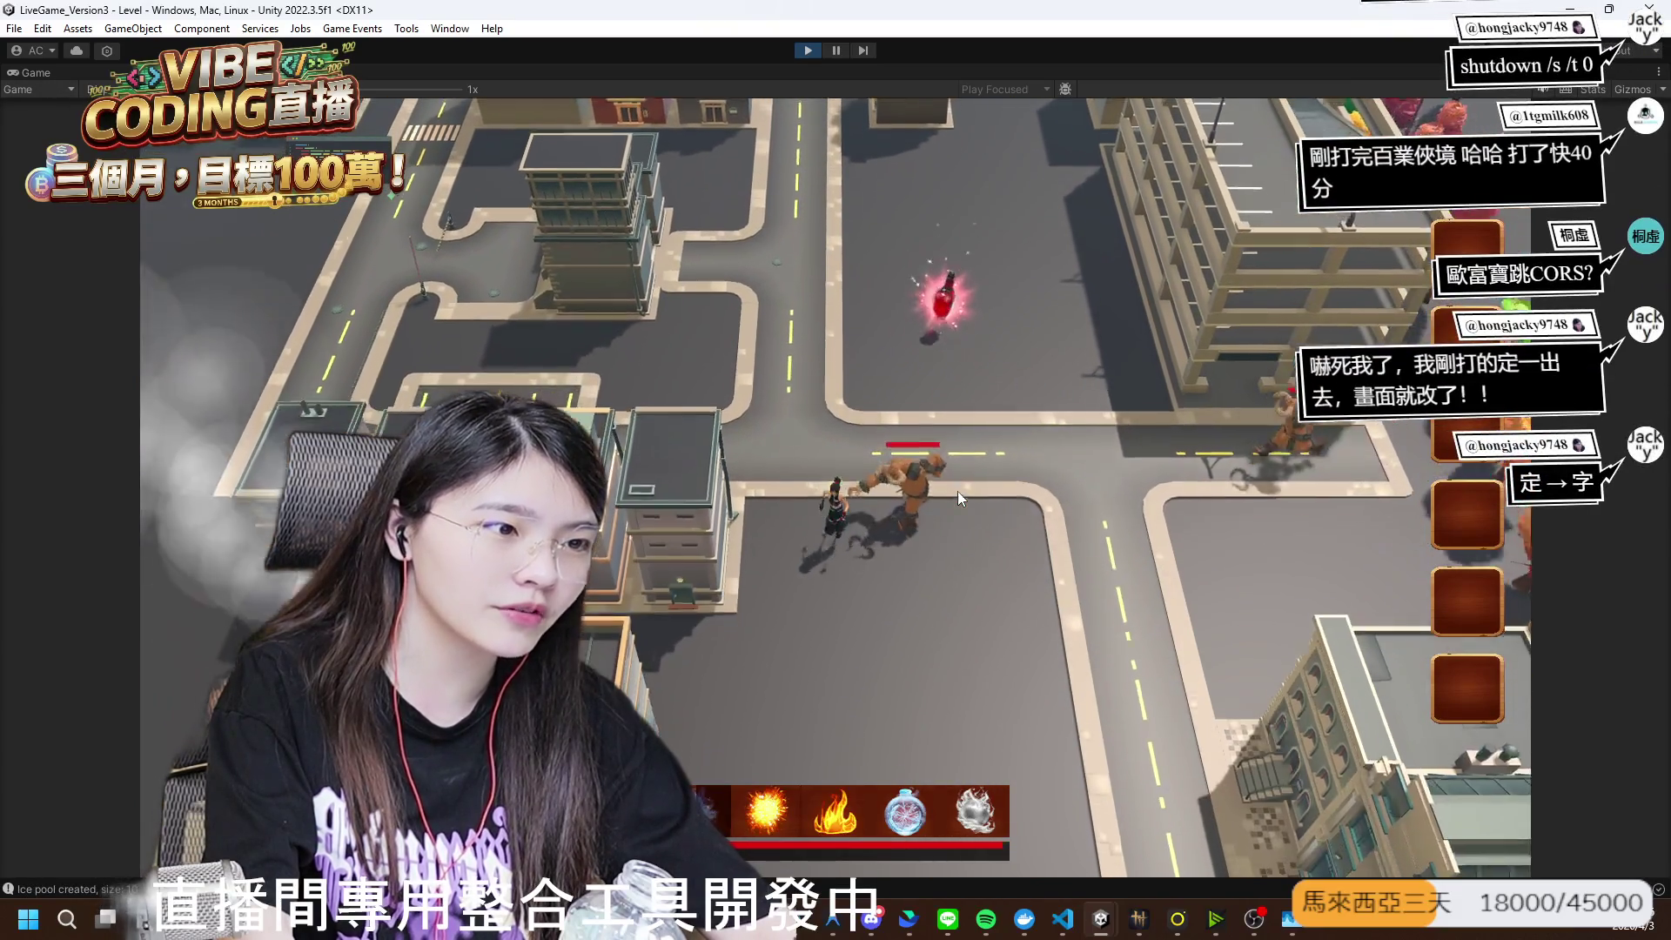
key(w)
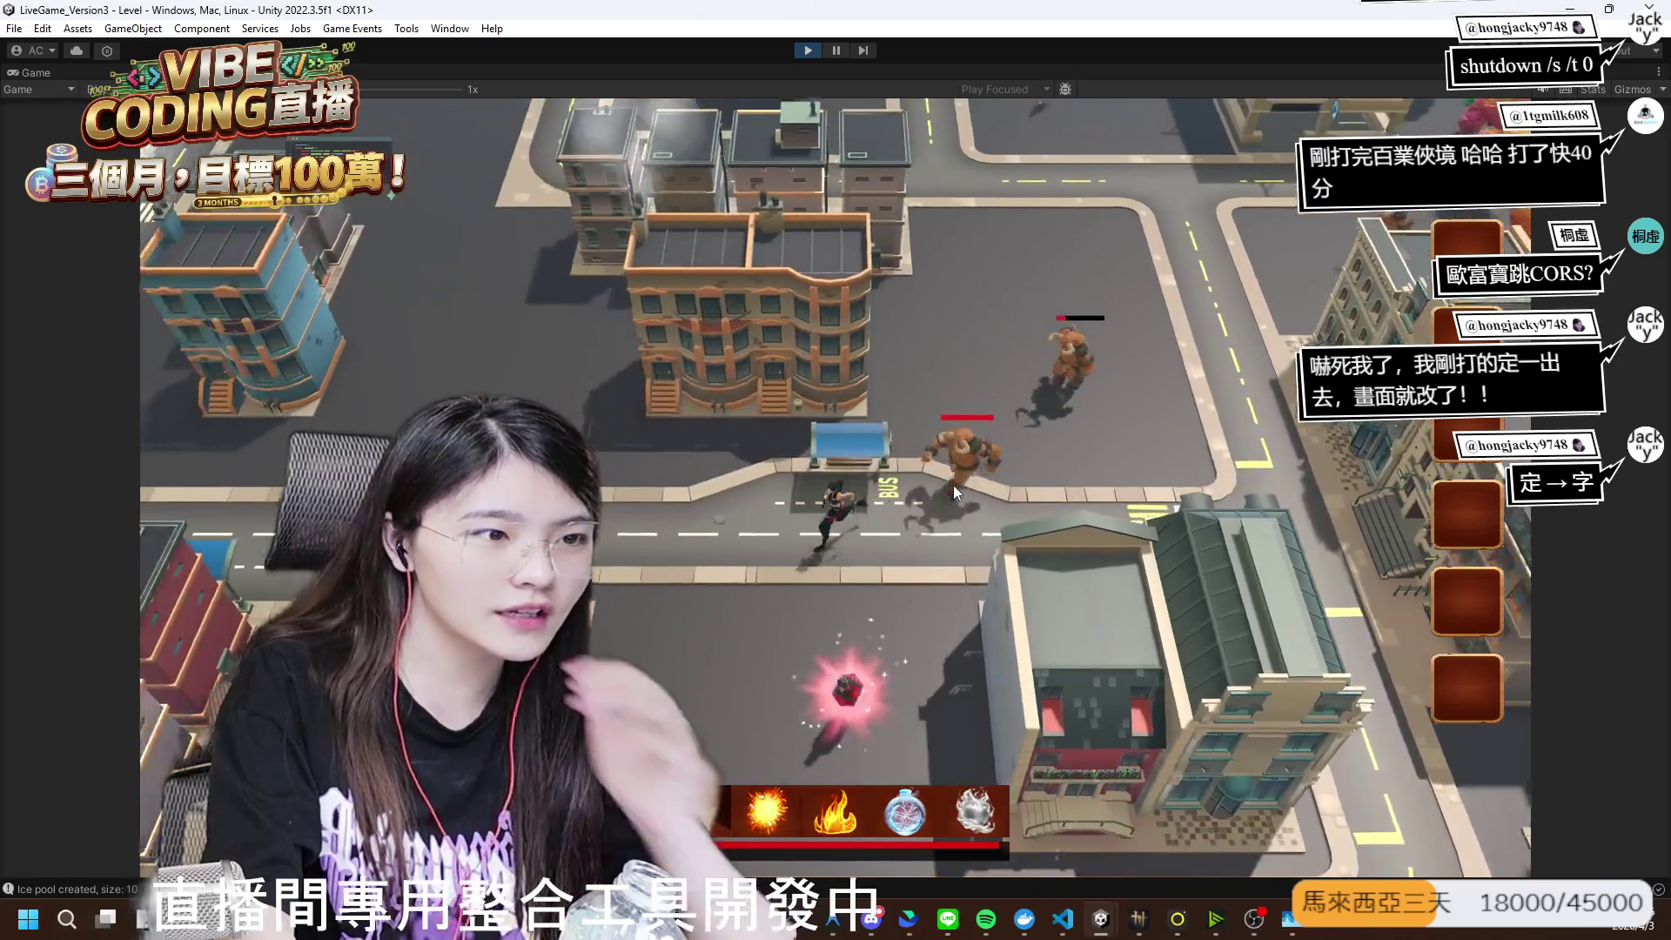
key(w)
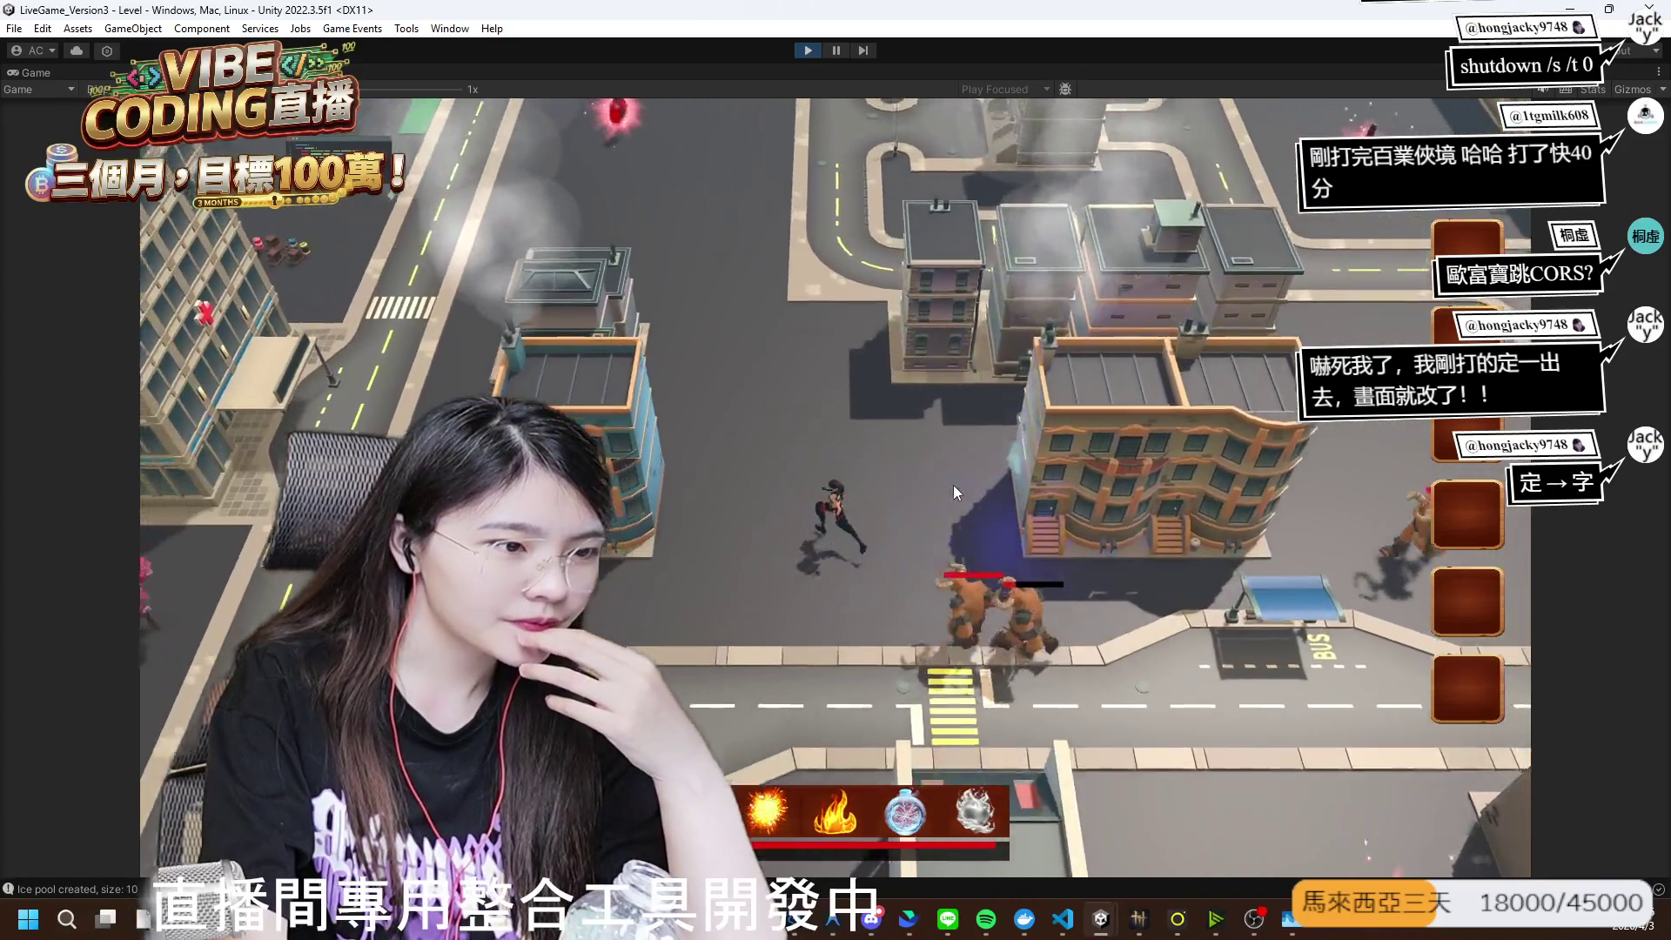
key(w)
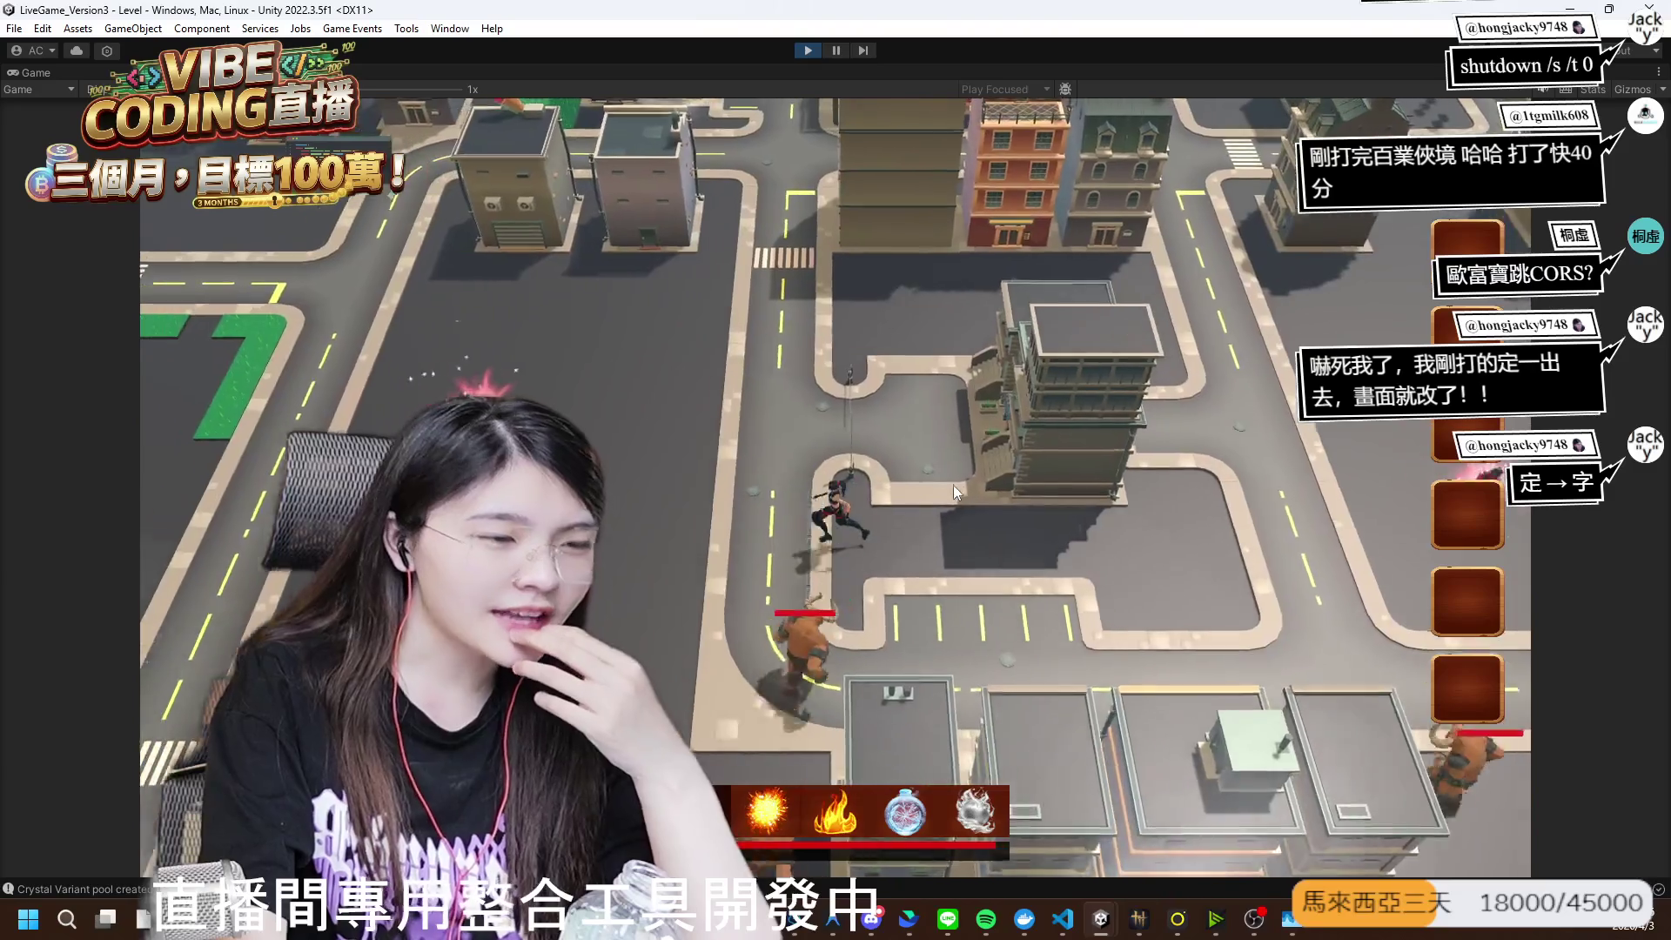
key(w)
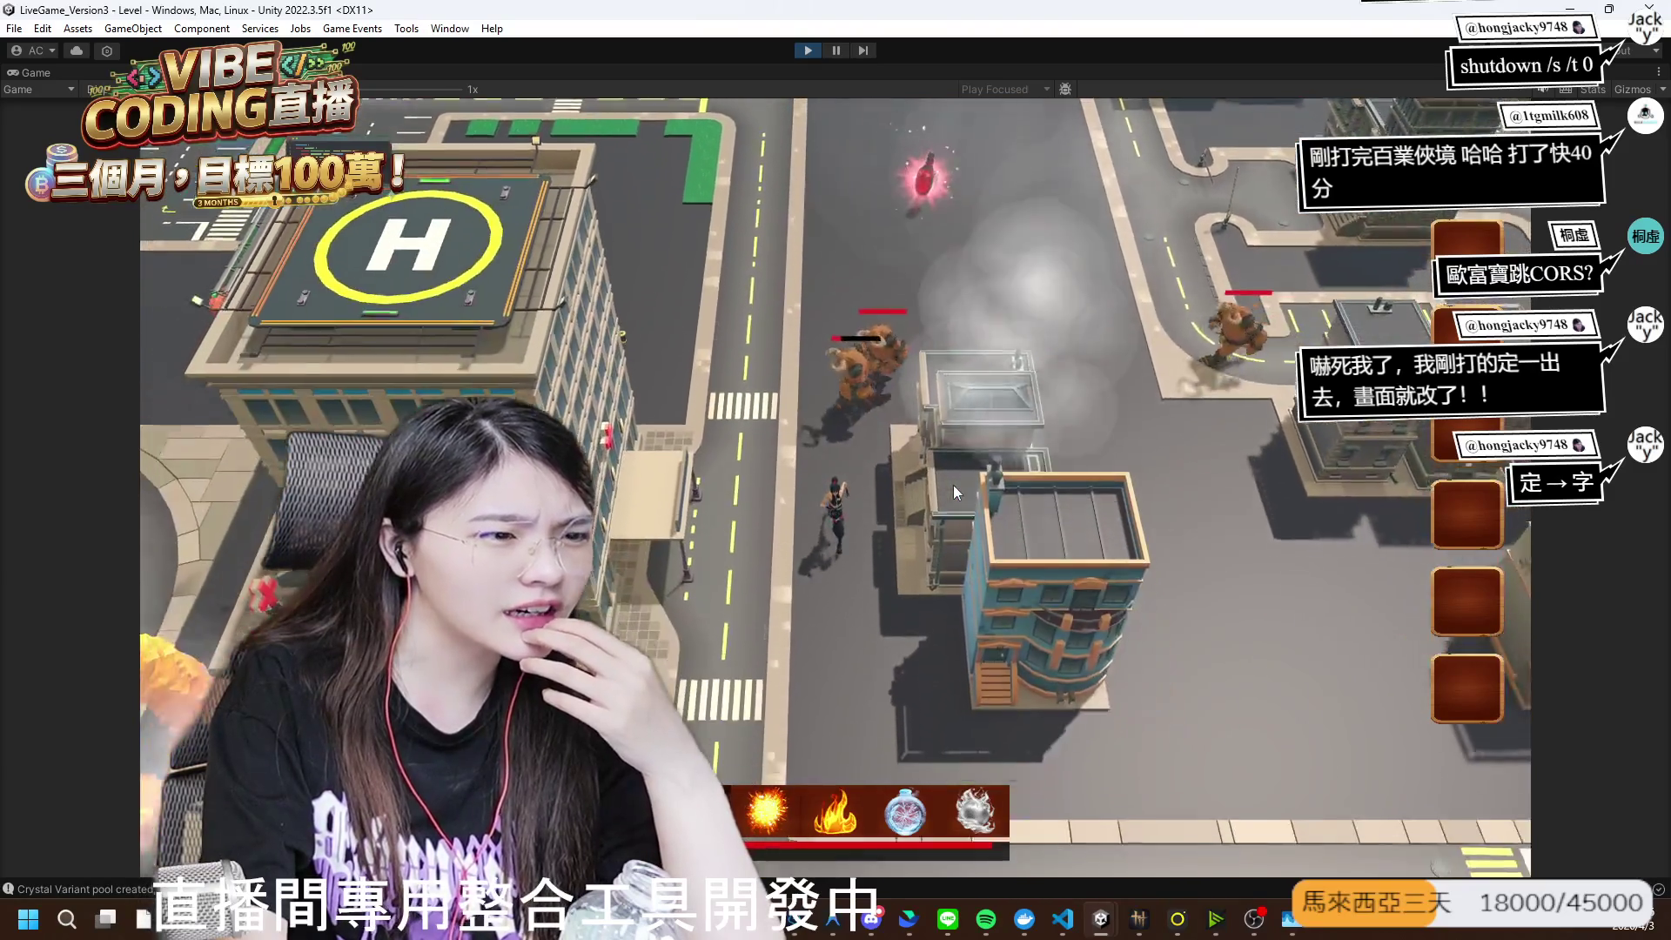
key(s)
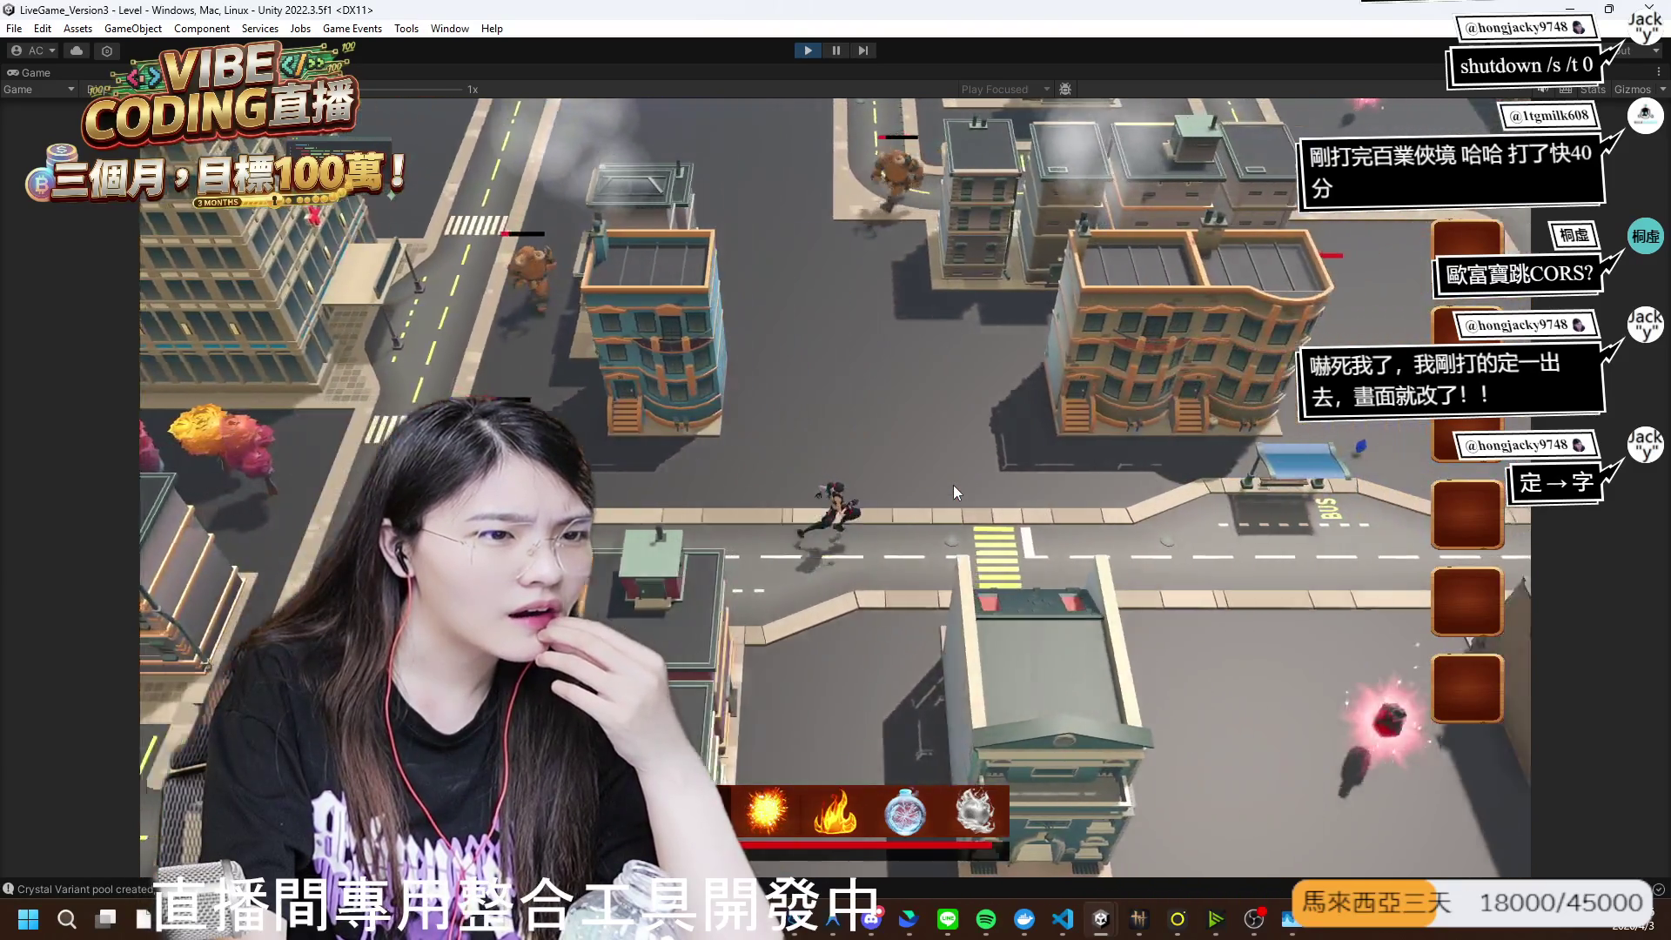
key(d)
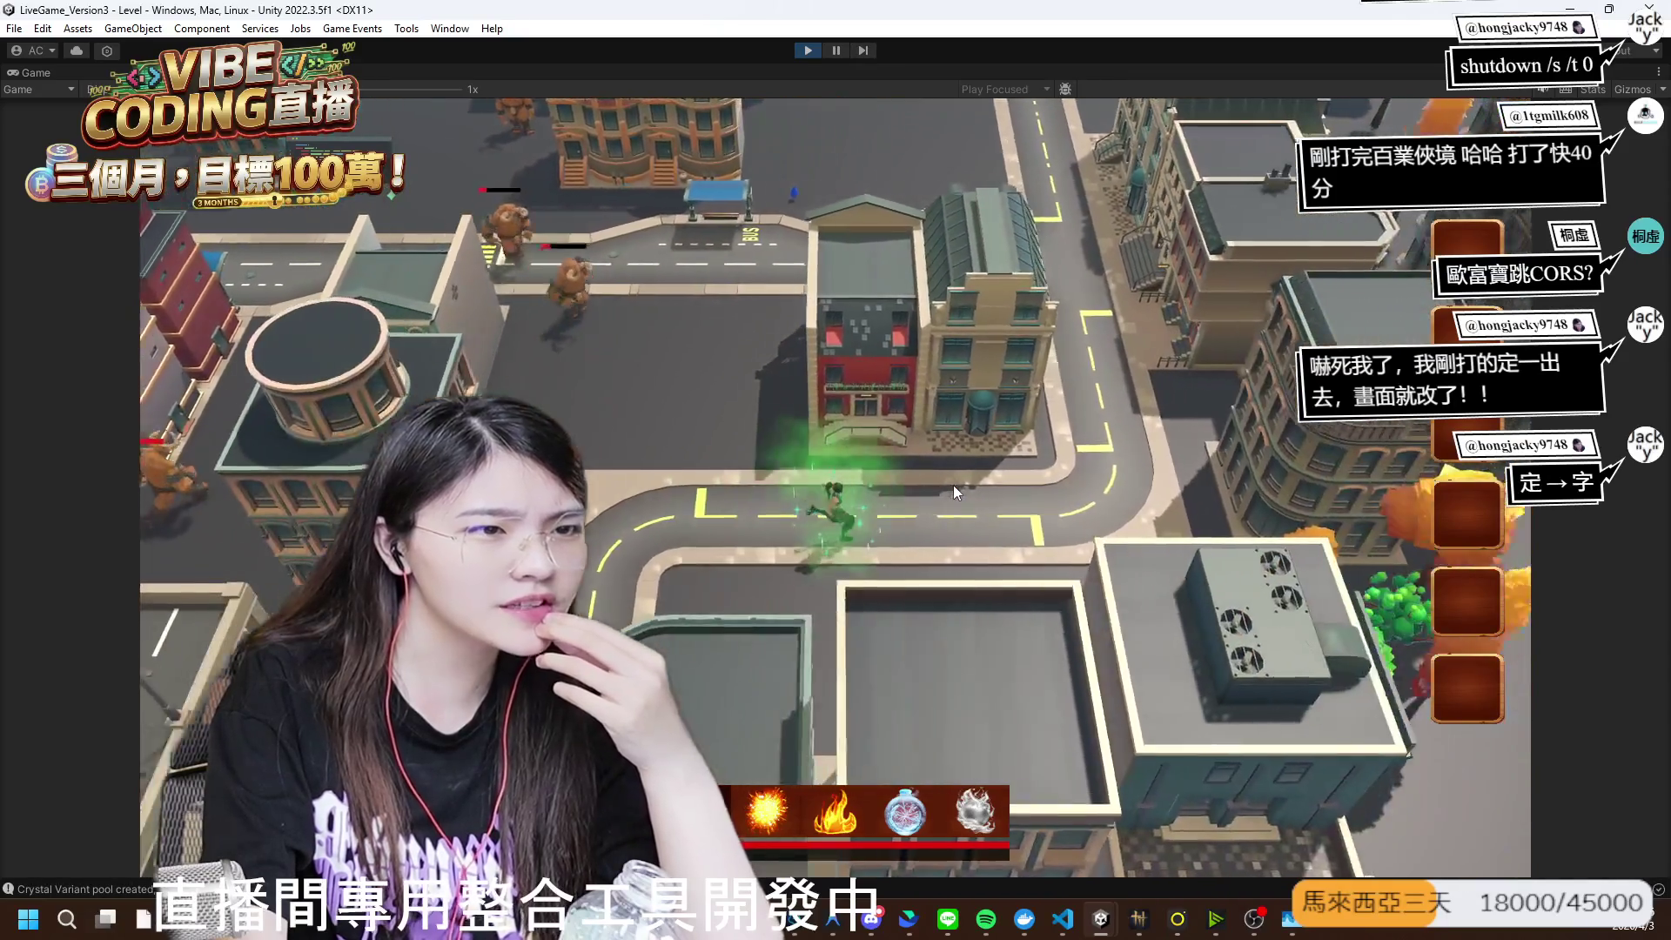
key(w)
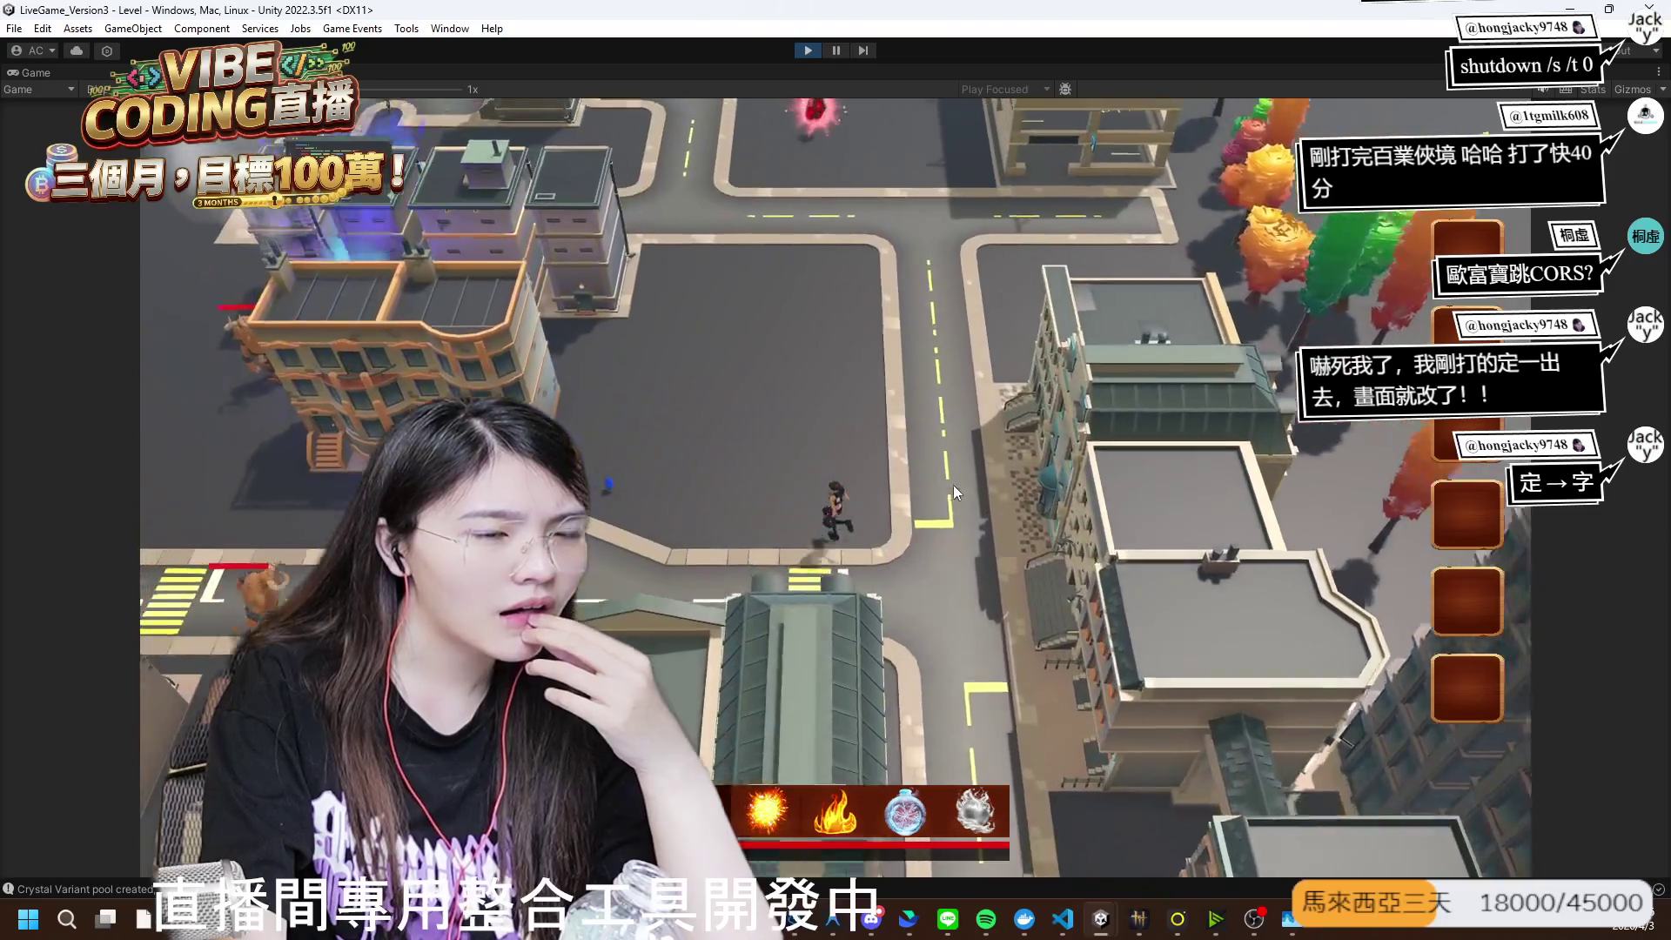
key(w)
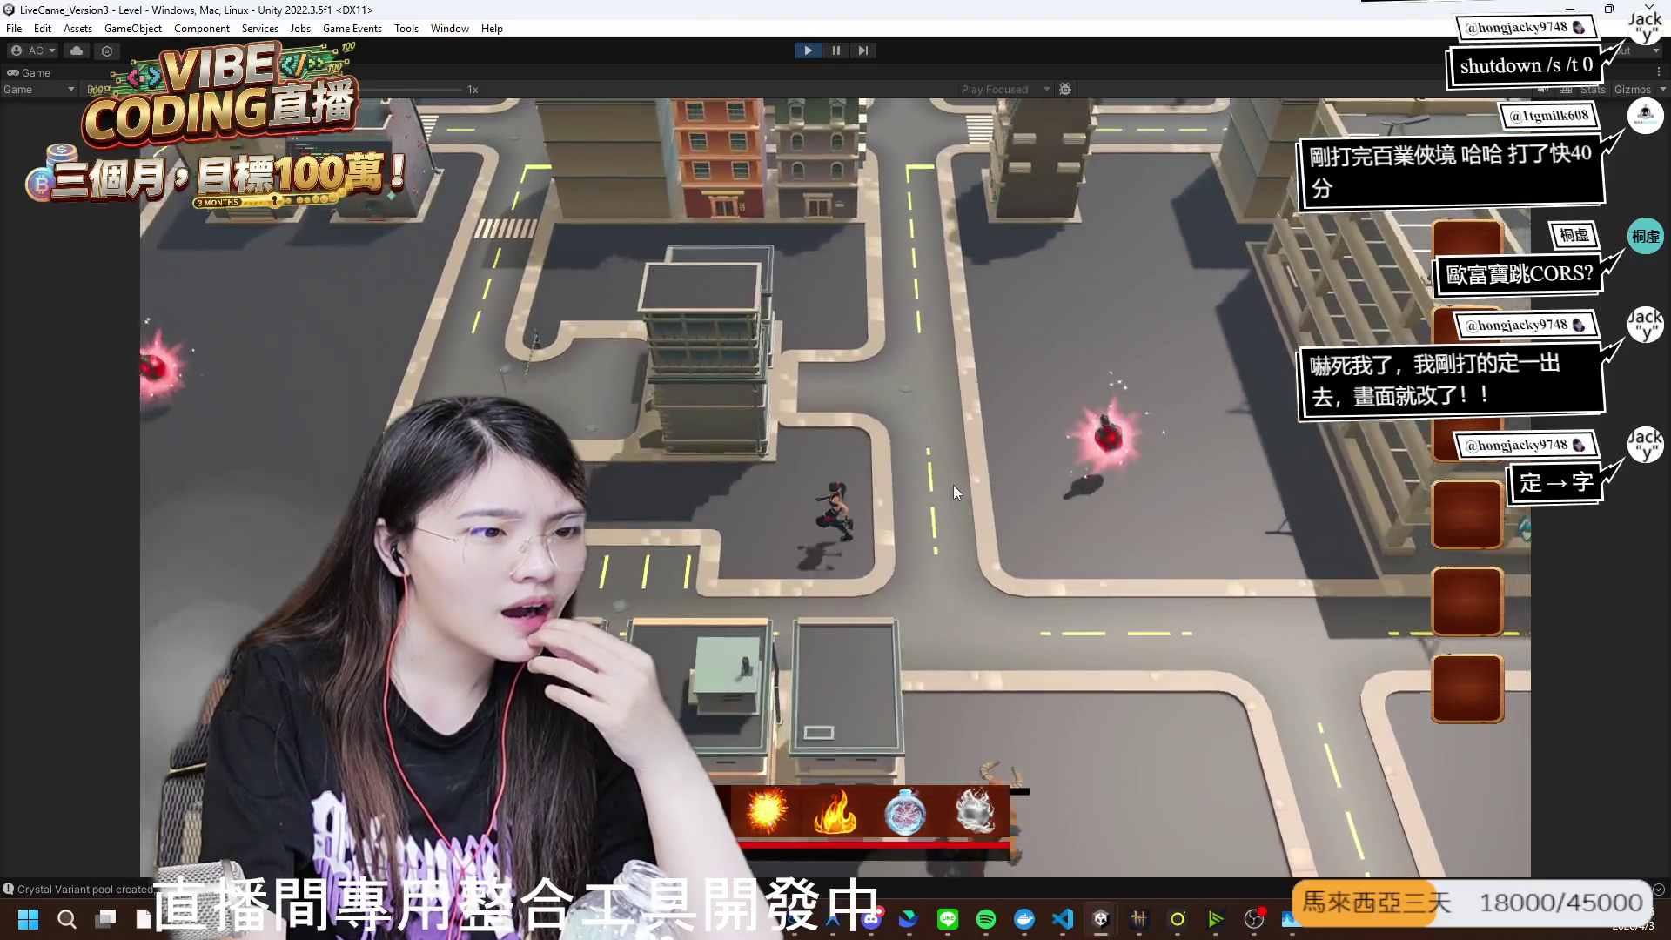
key(s)
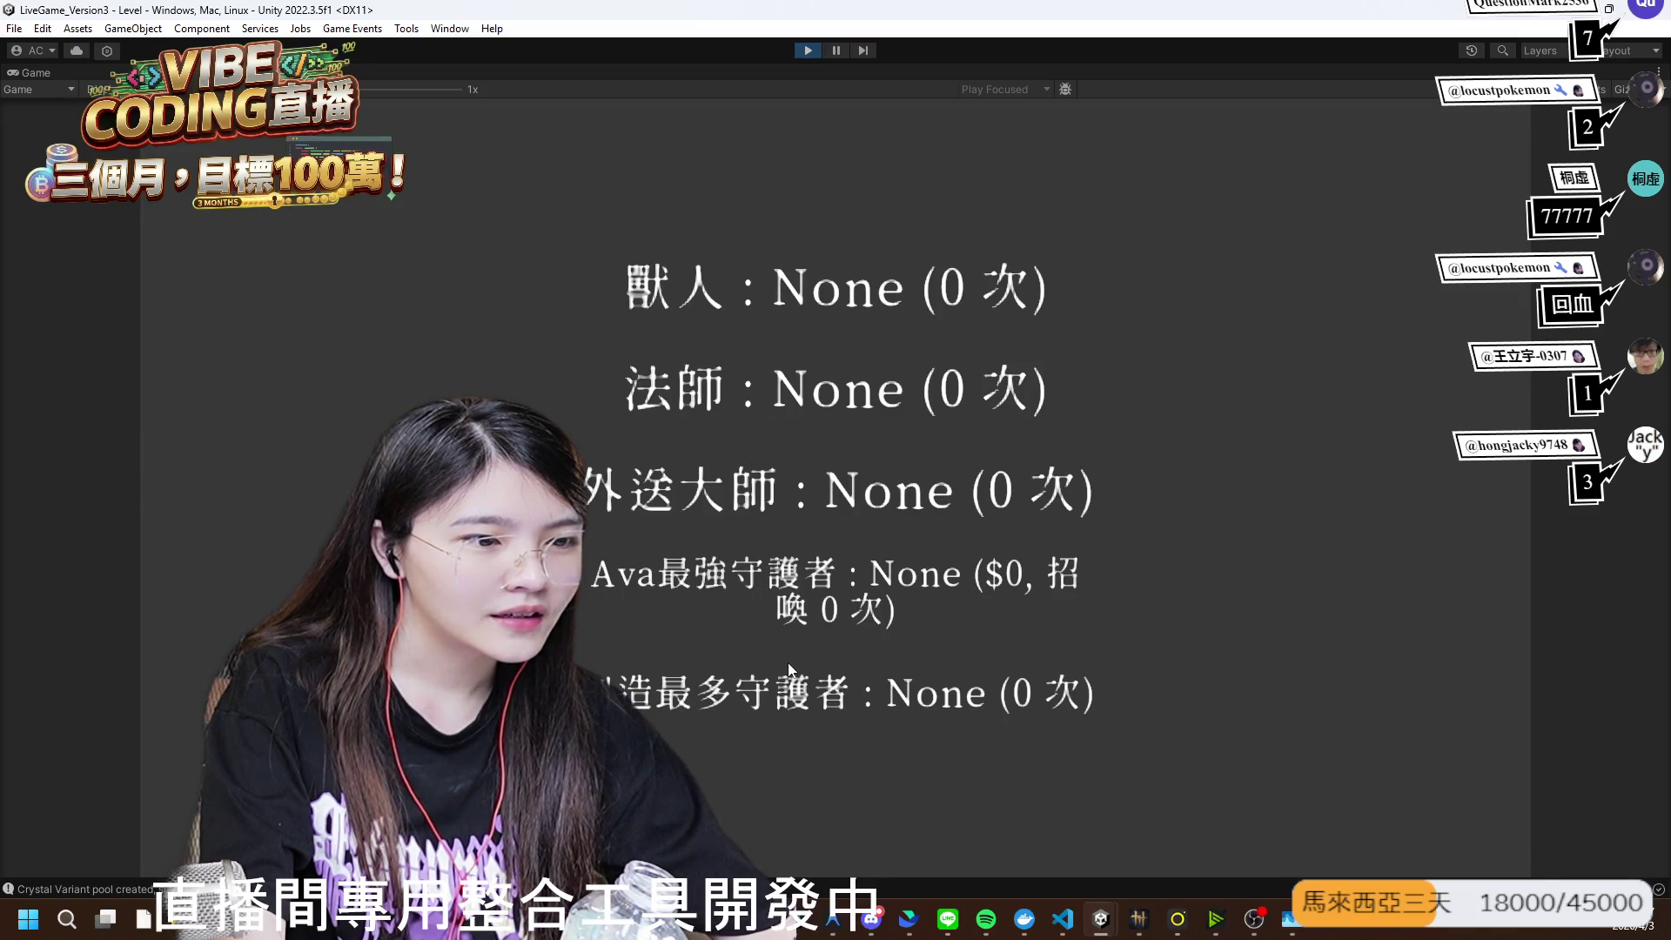
click(802, 53)
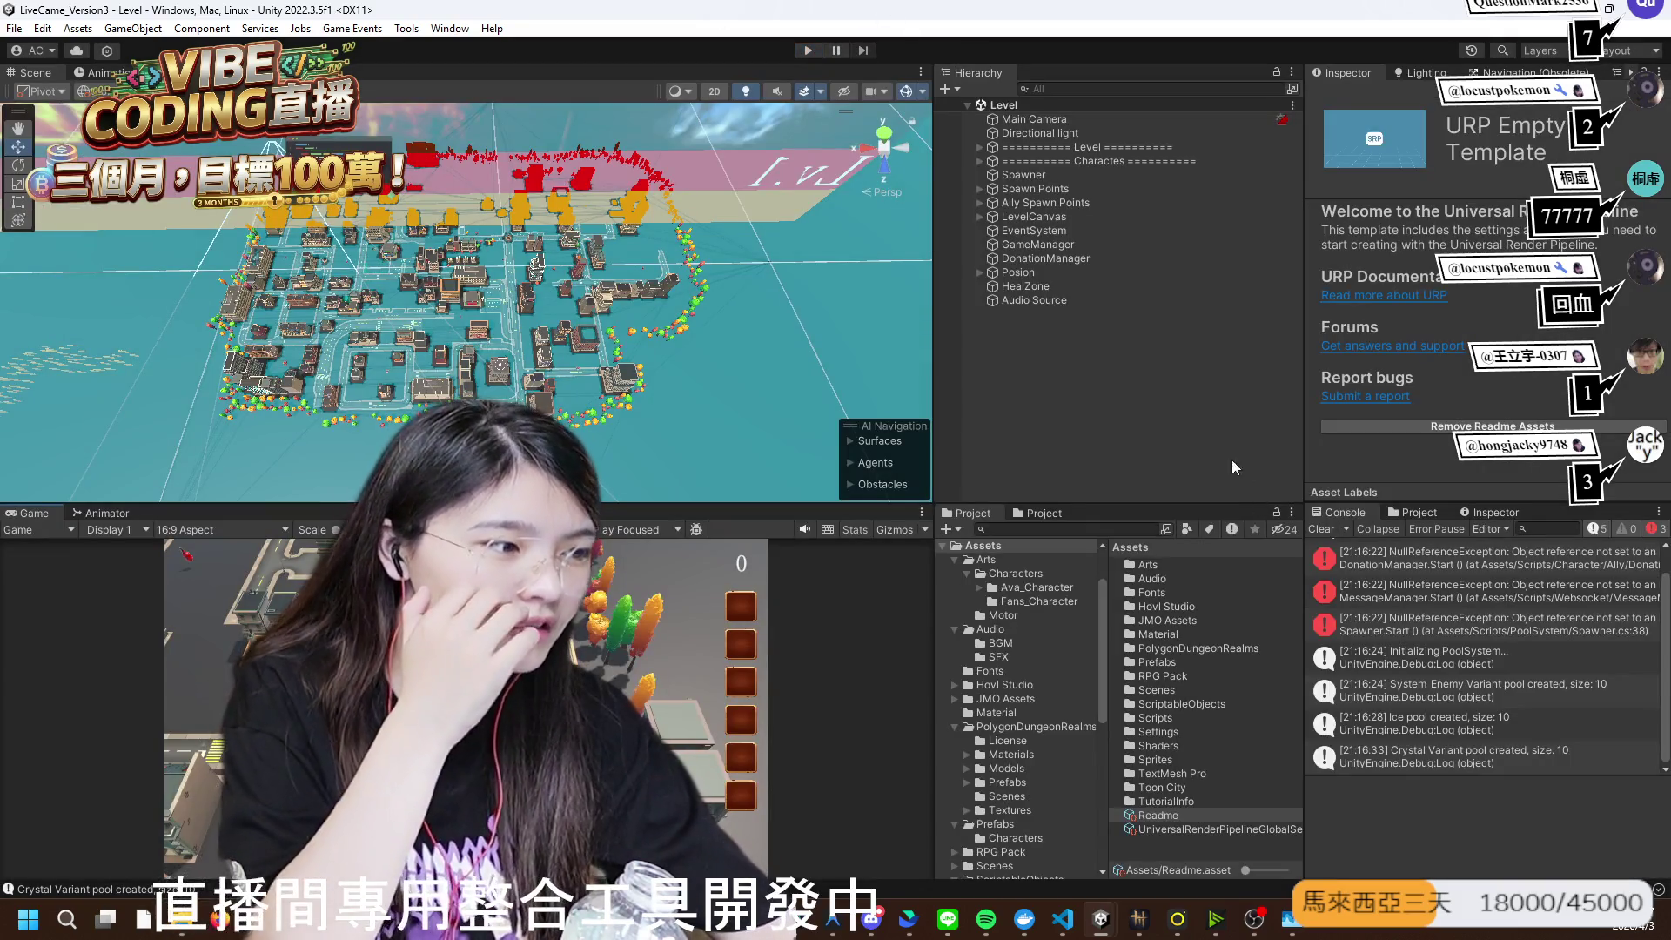
- Review DonationManager, GameManager, EventSystem and Spawner components, ending on Spawn Interval 2, Max Enemies 400
click(1079, 259)
click(1074, 244)
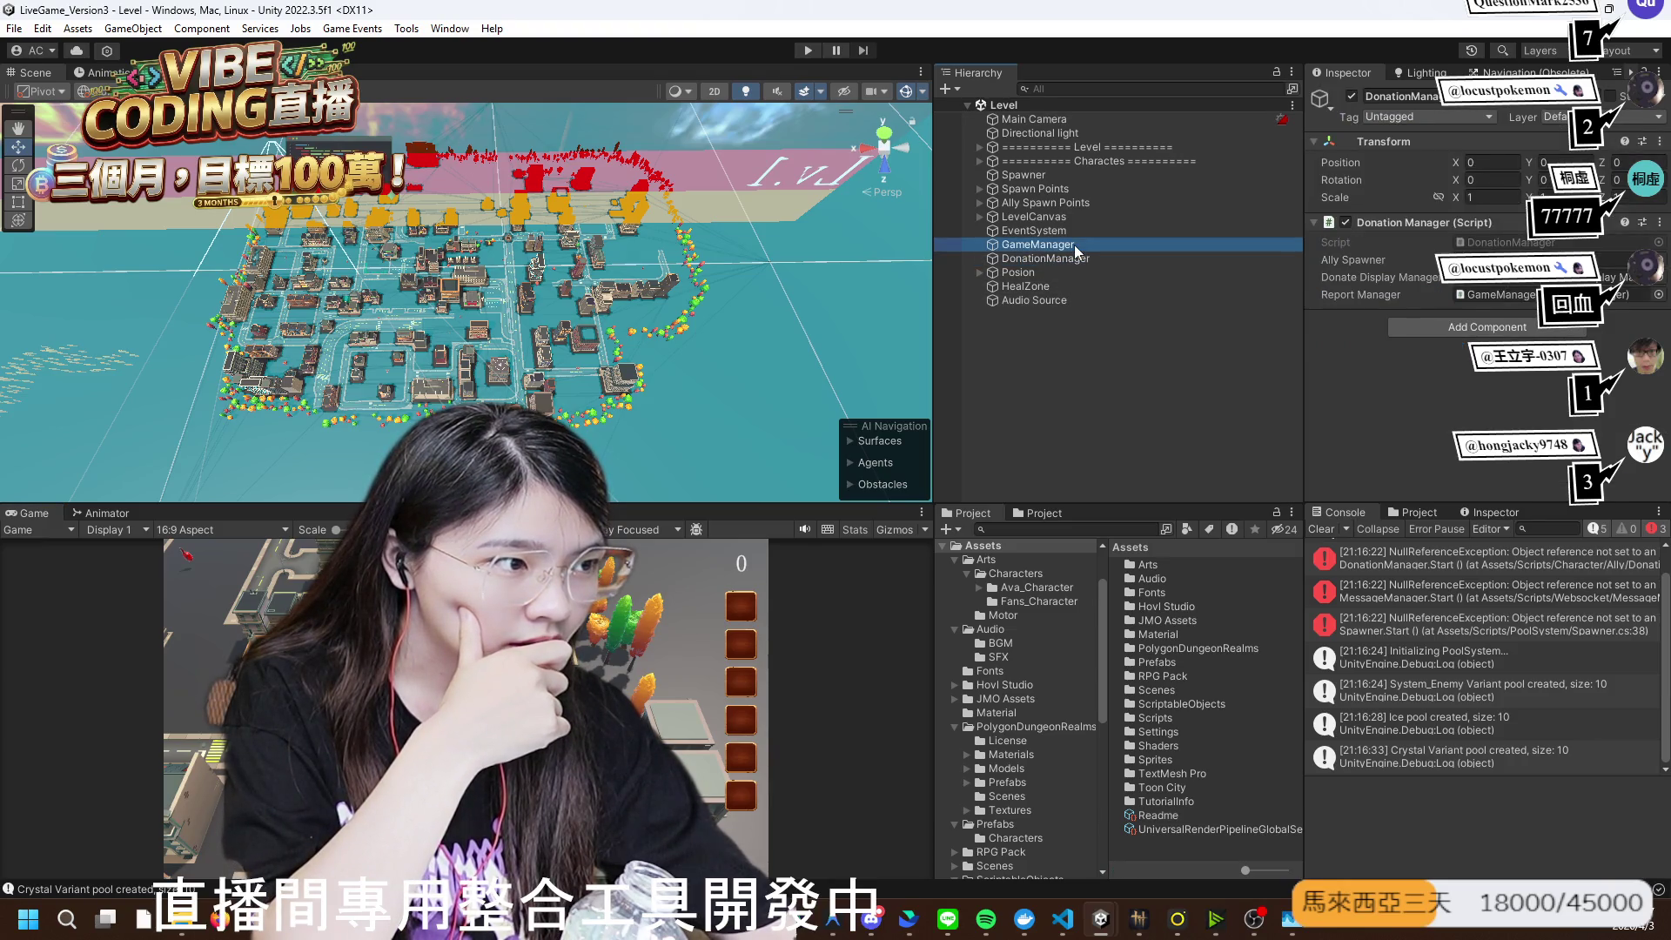
scroll(1479, 304, down, 10)
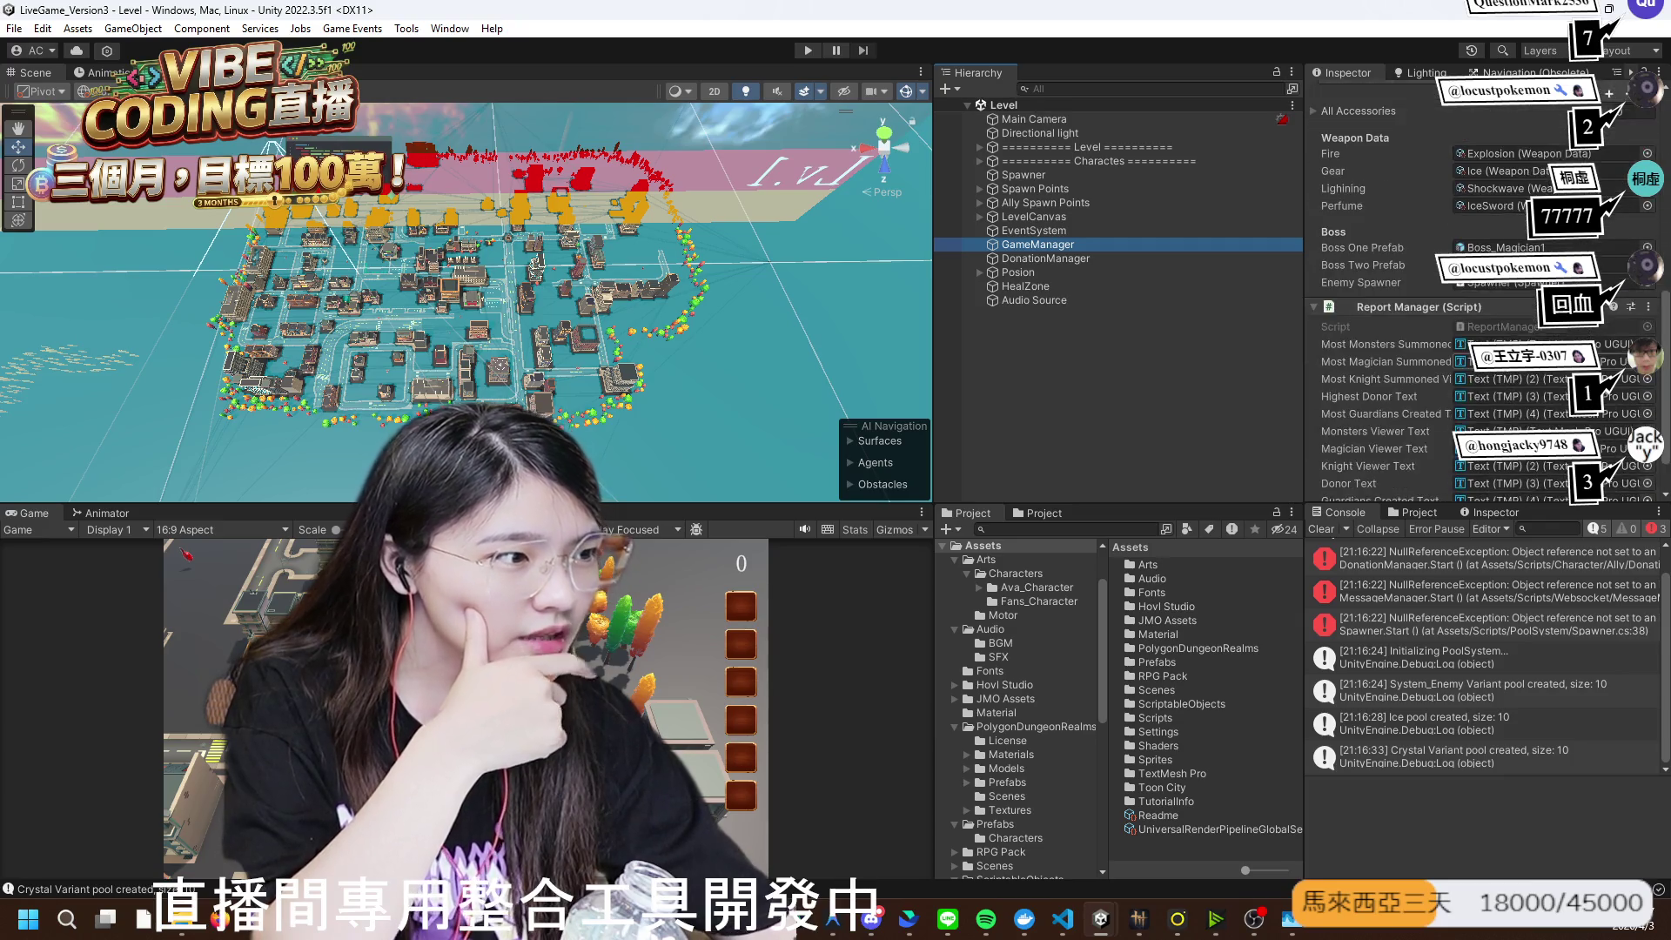
click(1143, 230)
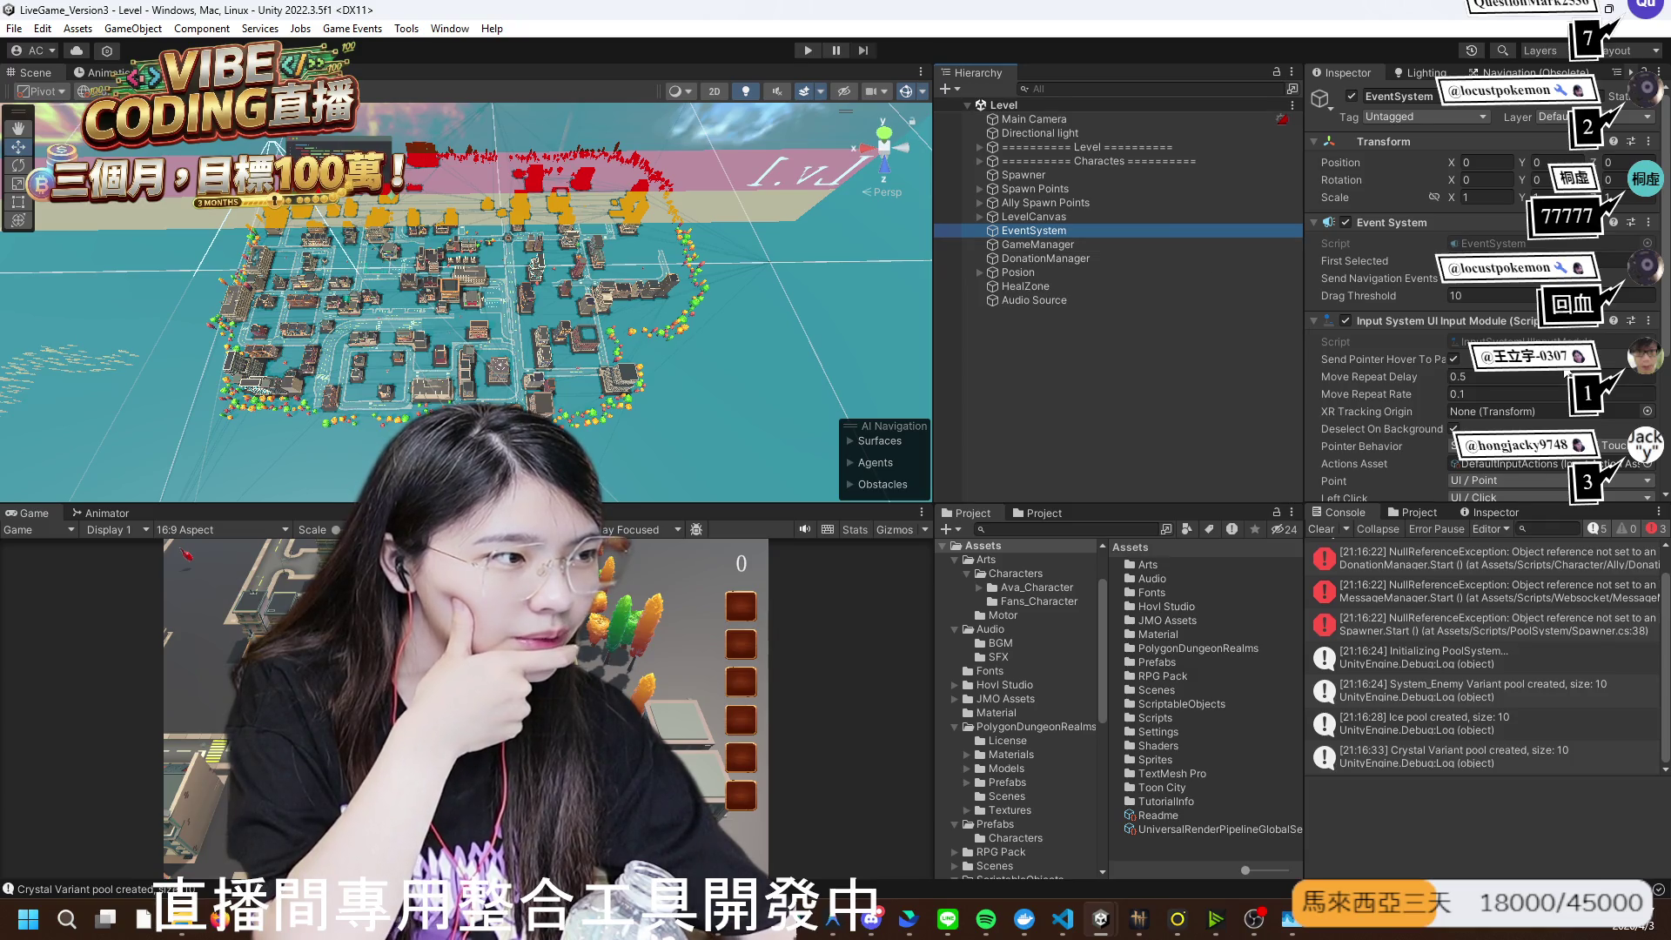
scroll(1495, 318, down, 2)
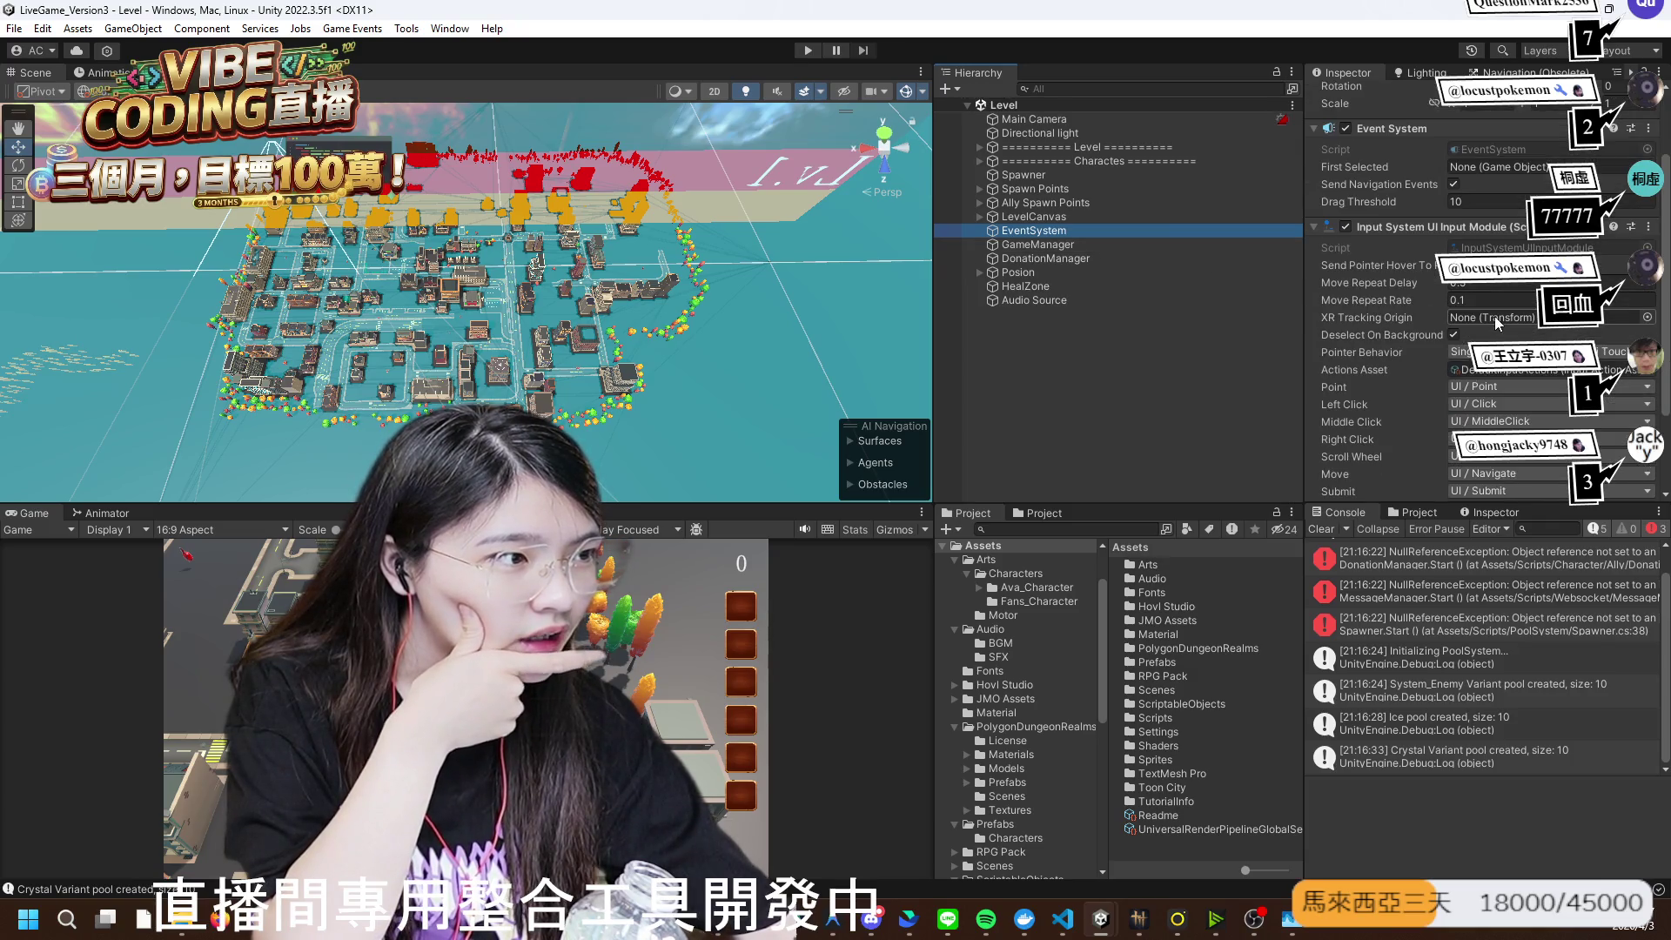
scroll(1345, 366, down, 2)
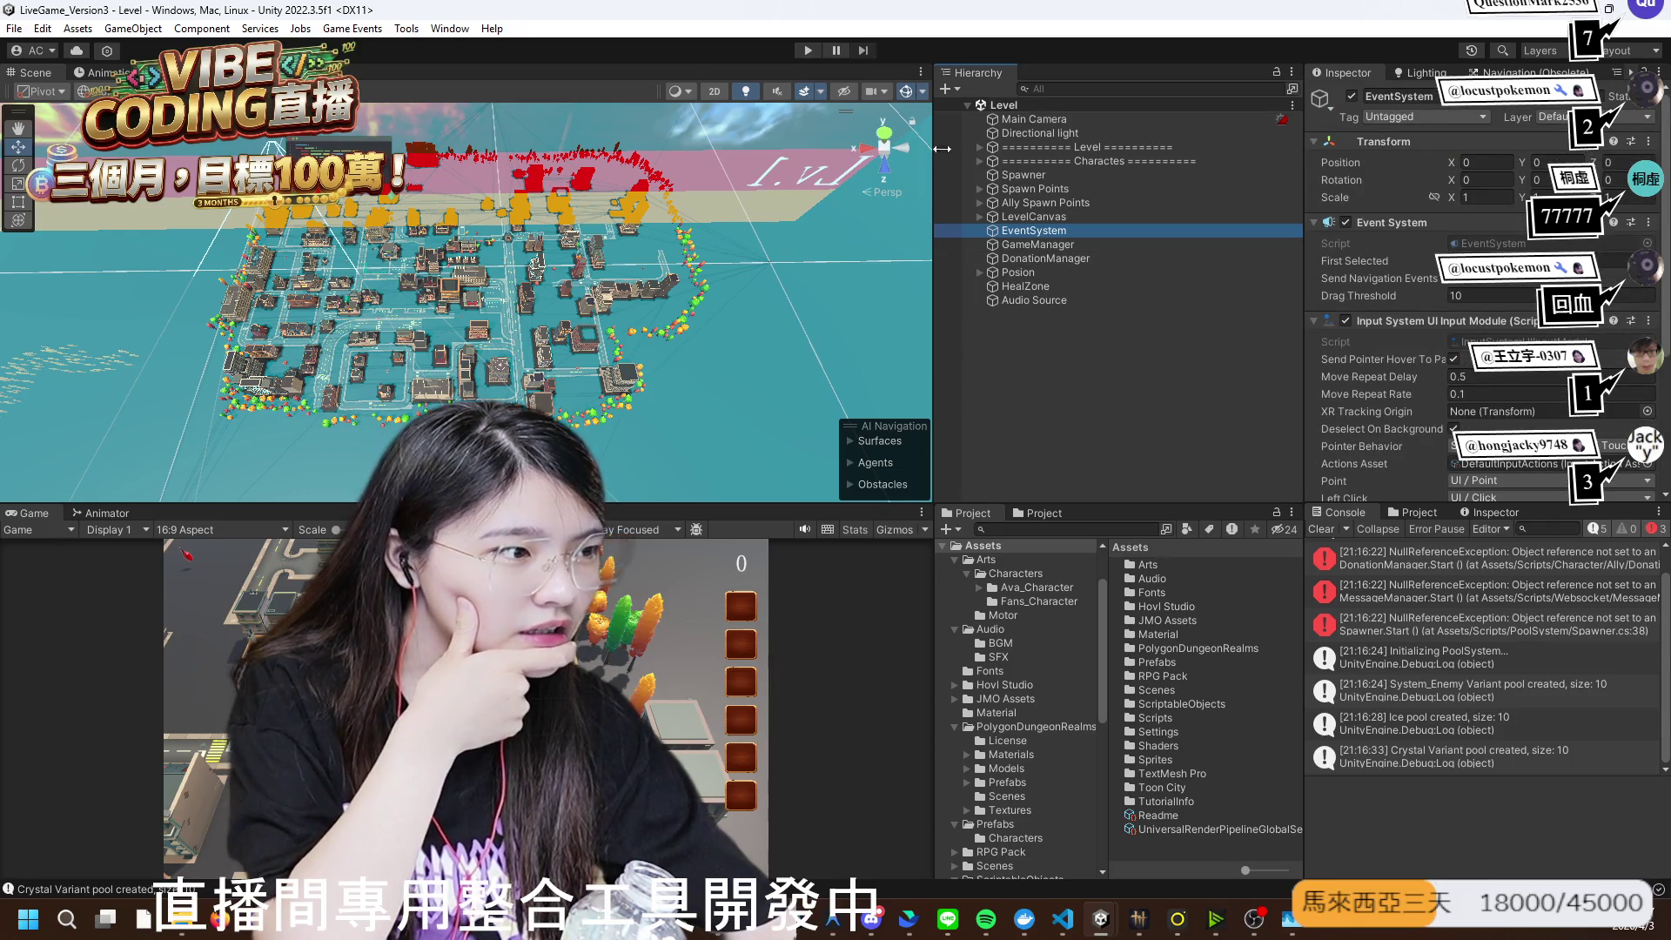
click(1076, 176)
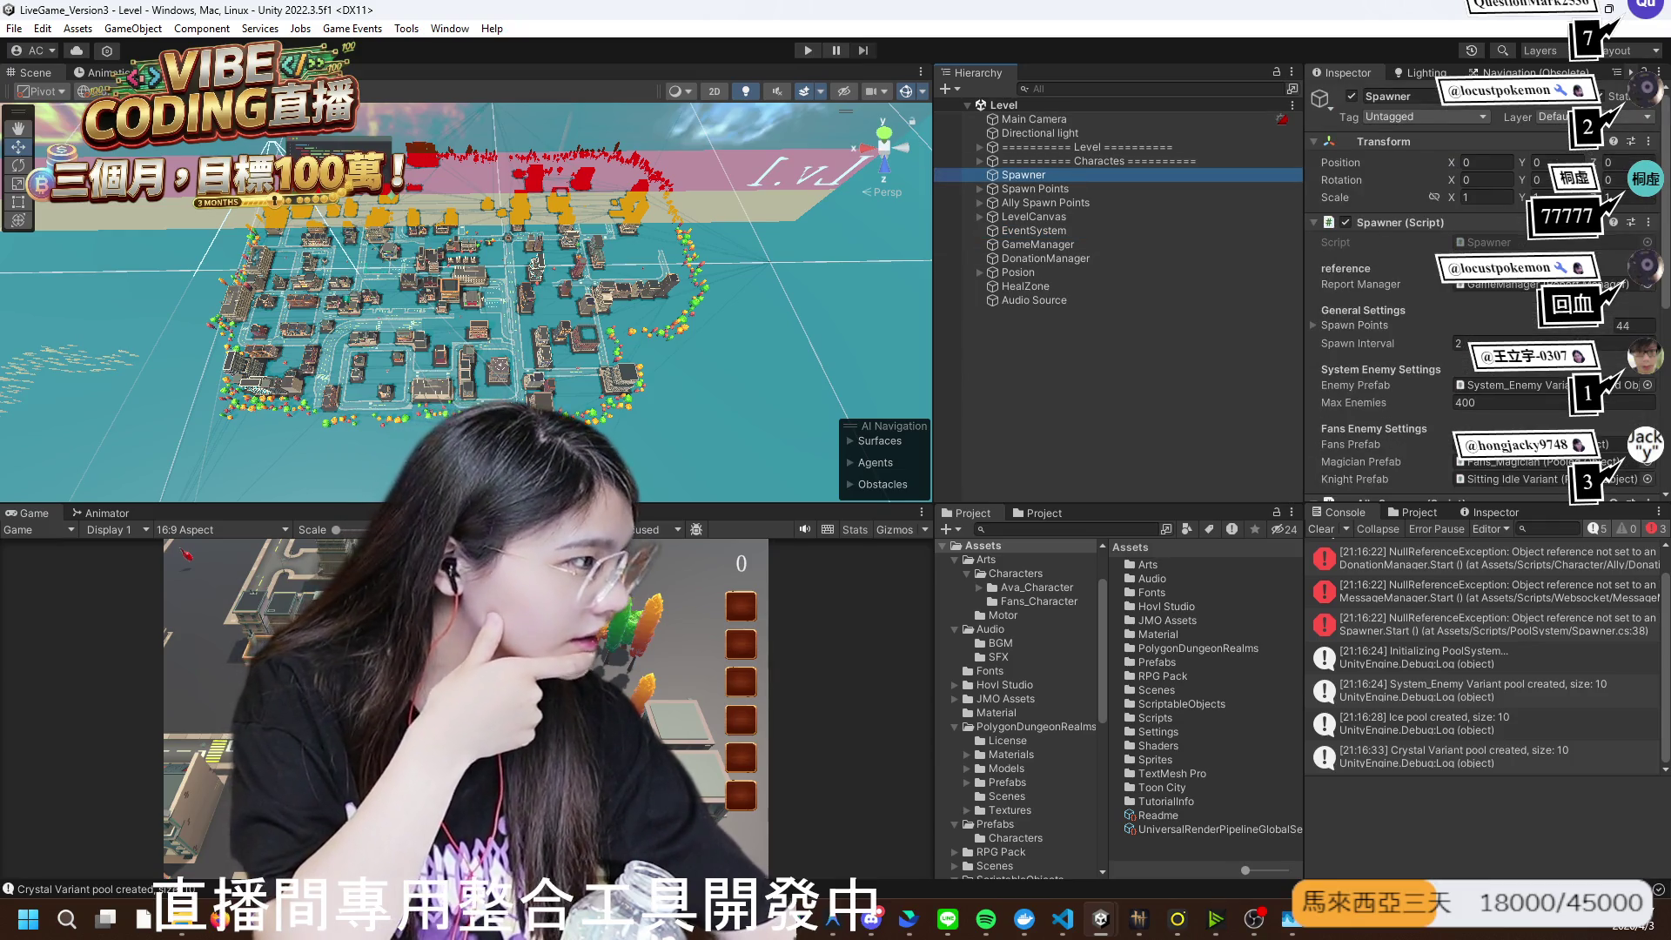